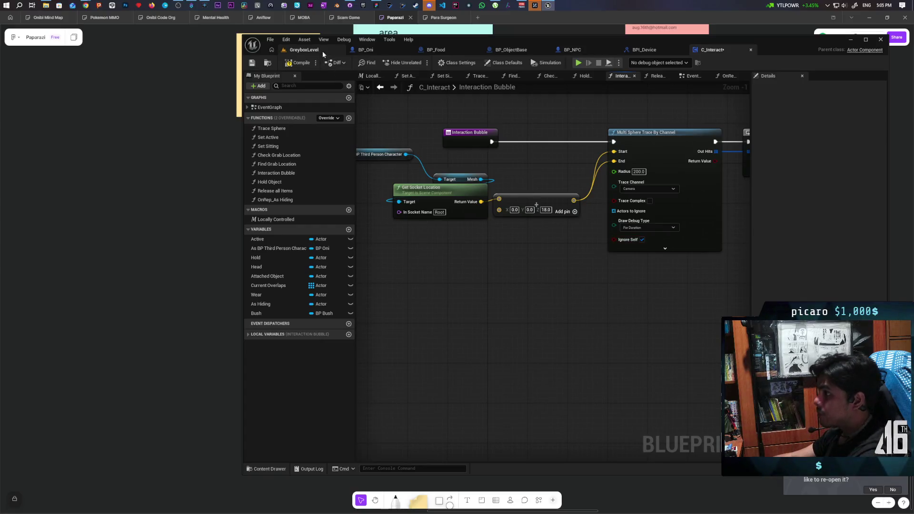
Run a quick play-test of GreyboxLevel, then leave the game to regain editor control
{"action": "left_click", "coordinate": [312, 50]}
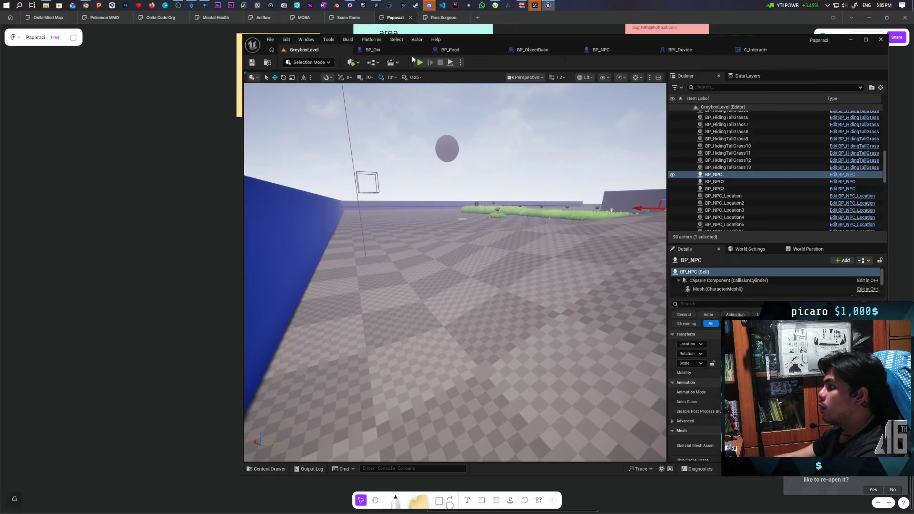
{"action": "left_click", "coordinate": [420, 63]}
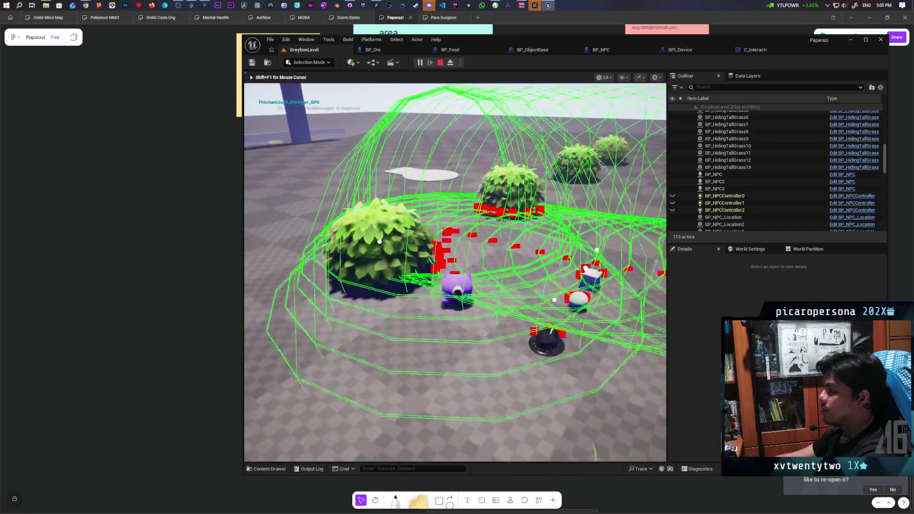
{"action": "key", "text": "shift+F1"}
On the Interaction Bubble sphere trace, set Draw Debug Type to None and Trace Channel to Object
{"action": "left_click", "coordinate": [757, 50]}
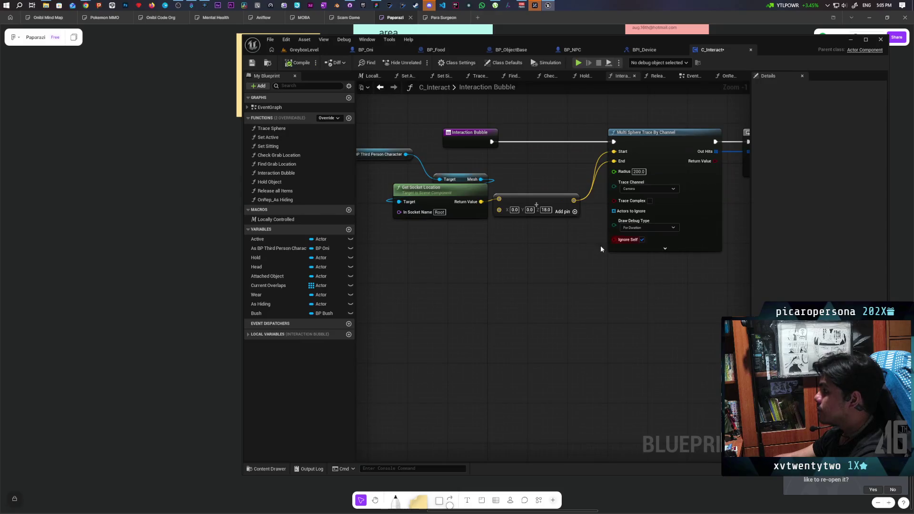
{"action": "left_click", "coordinate": [638, 230]}
{"action": "left_click", "coordinate": [633, 237]}
{"action": "mouse_move", "coordinate": [664, 281]}
{"action": "left_mouse_down"}
{"action": "mouse_move", "coordinate": [500, 288]}
{"action": "mouse_move", "coordinate": [541, 302]}
{"action": "mouse_move", "coordinate": [587, 300]}
{"action": "left_mouse_up"}
{"action": "left_click_drag", "start_coordinate": [485, 312], "coordinate": [612, 300]}
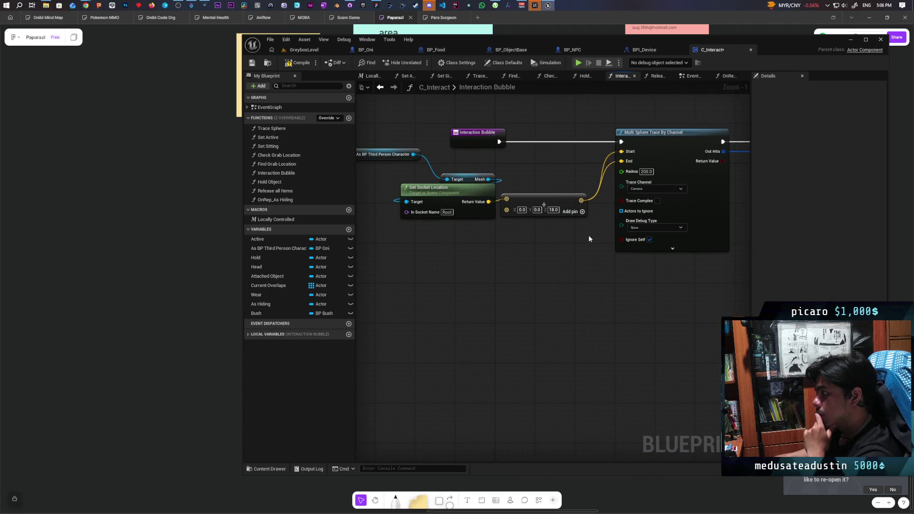
{"action": "left_click", "coordinate": [643, 190]}
{"action": "left_click", "coordinate": [658, 219]}
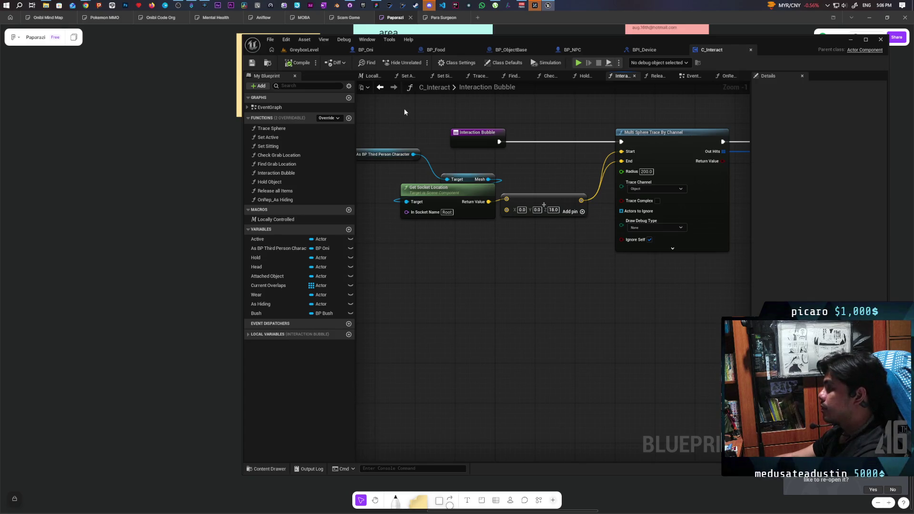
Play GreyboxLevel, walk with W and S into the tall grass toward the NPC, then stop and return to C_Interact
{"action": "key", "text": "alt+p"}
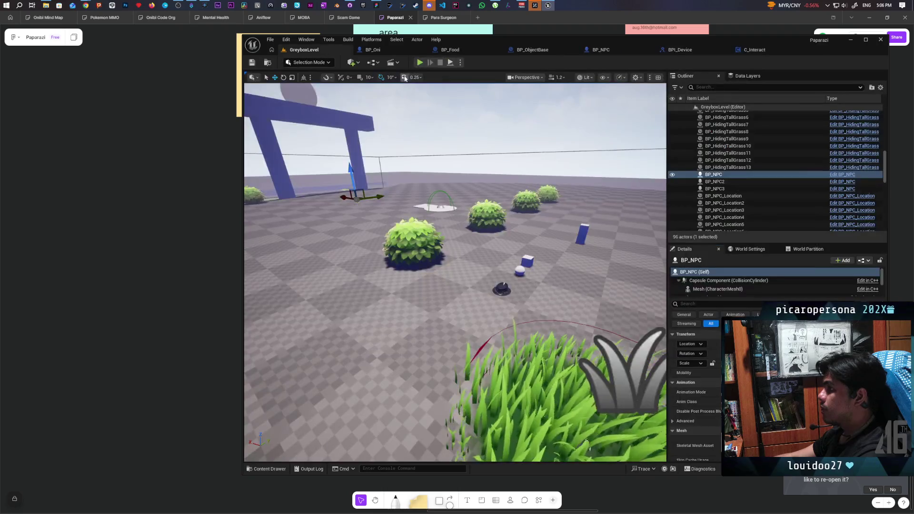
{"action": "key", "text": "w"}
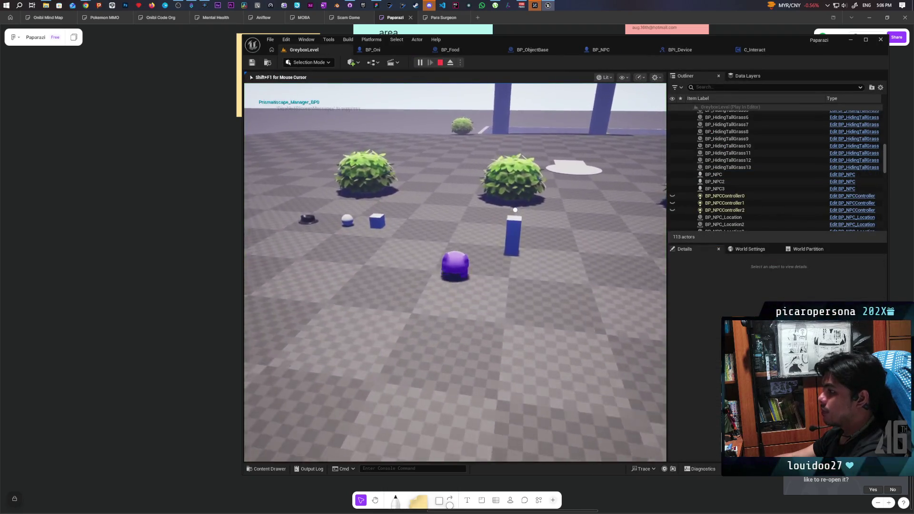
{"action": "key", "text": "w"}
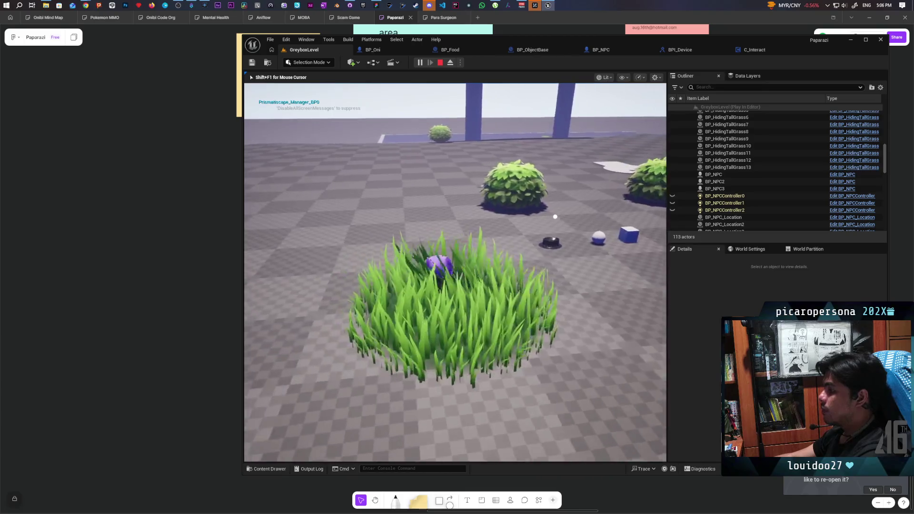
{"action": "key", "text": "s"}
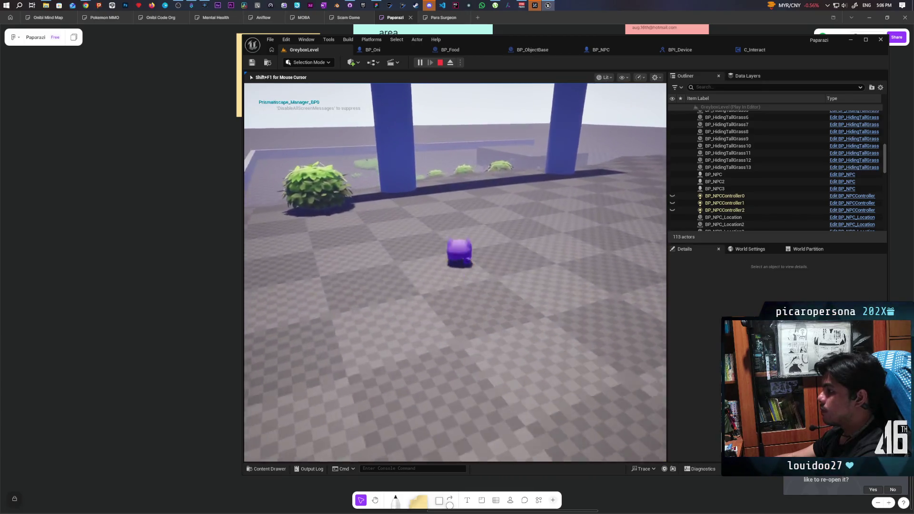
{"action": "key", "text": "s"}
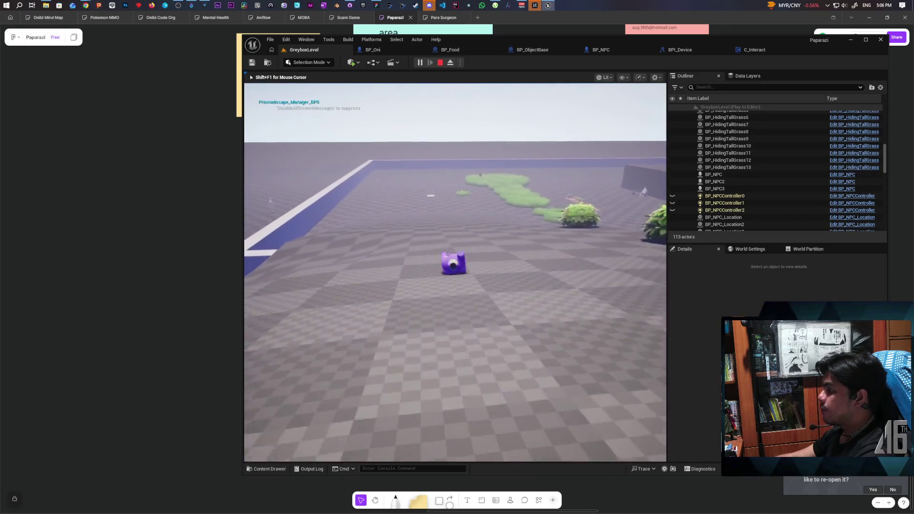
{"action": "key", "text": "w"}
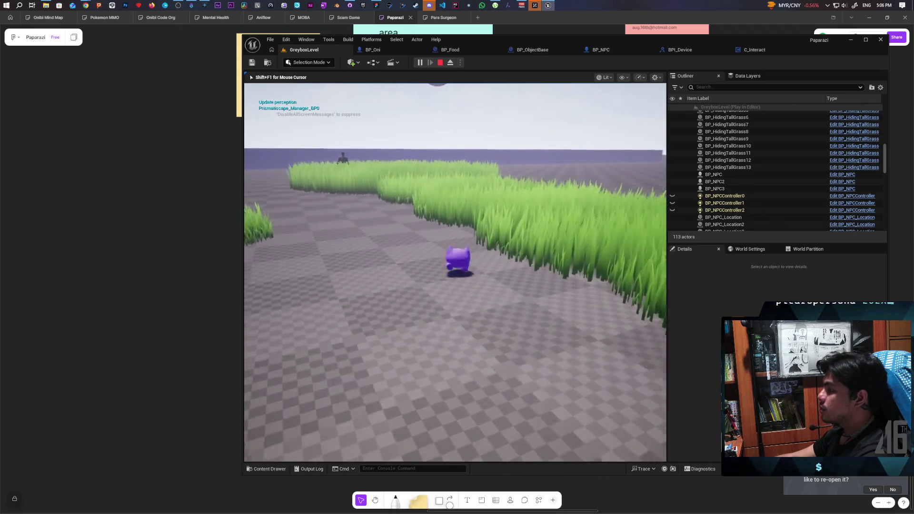
{"action": "key", "text": "w"}
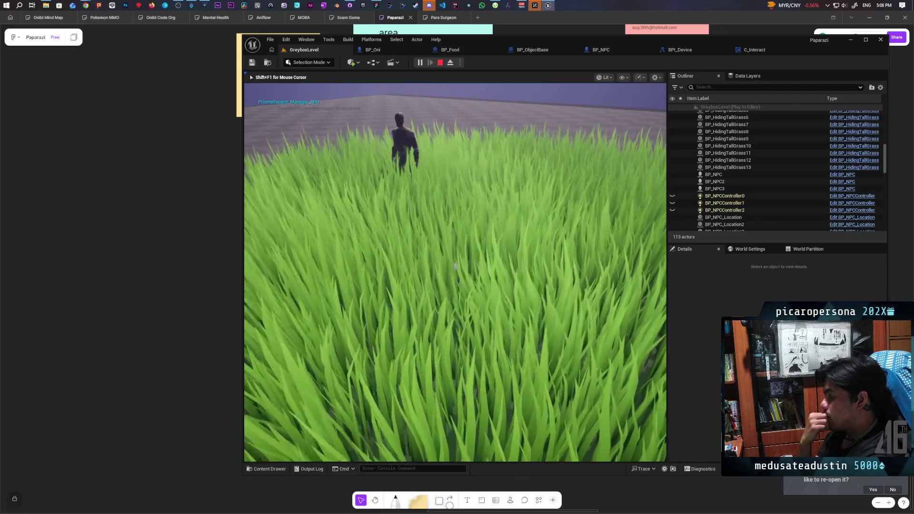
{"action": "key", "text": "Escape"}
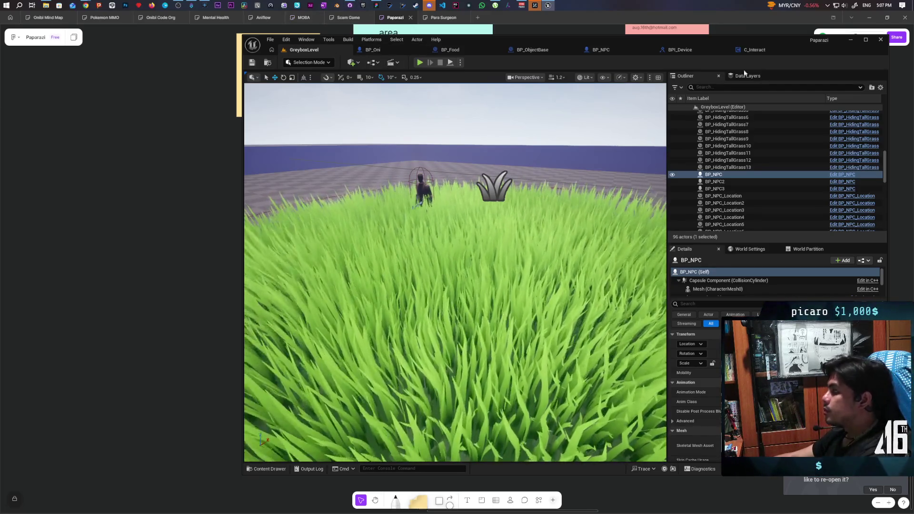
{"action": "left_click", "coordinate": [747, 50]}
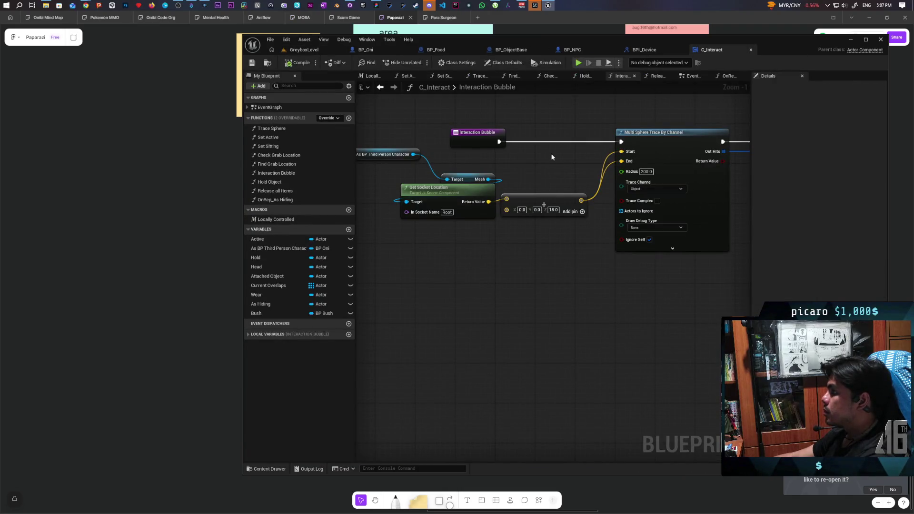
Open the C_Interact EventGraph and frame the Event Tick, Locally Controlled and Interaction Bubble nodes
{"action": "scroll", "coordinate": [552, 157], "scroll_direction": "down", "scroll_amount": 3}
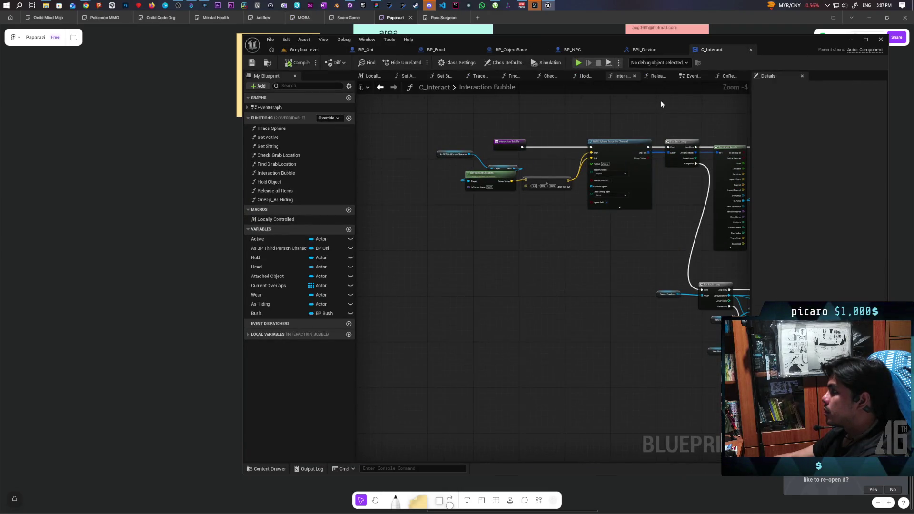
{"action": "left_click", "coordinate": [692, 76]}
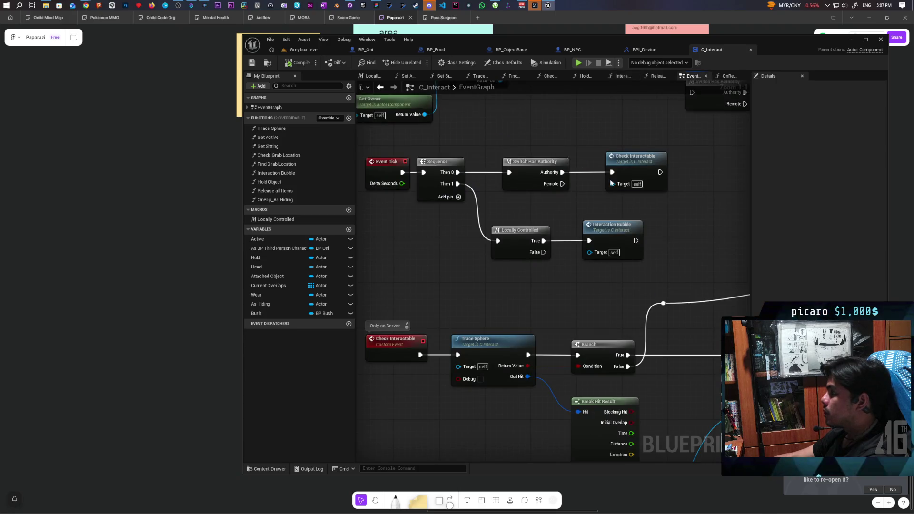
{"action": "mouse_move", "coordinate": [502, 279]}
{"action": "left_mouse_down"}
{"action": "mouse_move", "coordinate": [522, 263]}
{"action": "mouse_move", "coordinate": [508, 252]}
{"action": "mouse_move", "coordinate": [575, 274]}
{"action": "left_mouse_up"}
{"action": "mouse_move", "coordinate": [402, 140]}
{"action": "left_mouse_down"}
{"action": "mouse_move", "coordinate": [699, 193]}
{"action": "mouse_move", "coordinate": [730, 224]}
{"action": "left_mouse_up"}
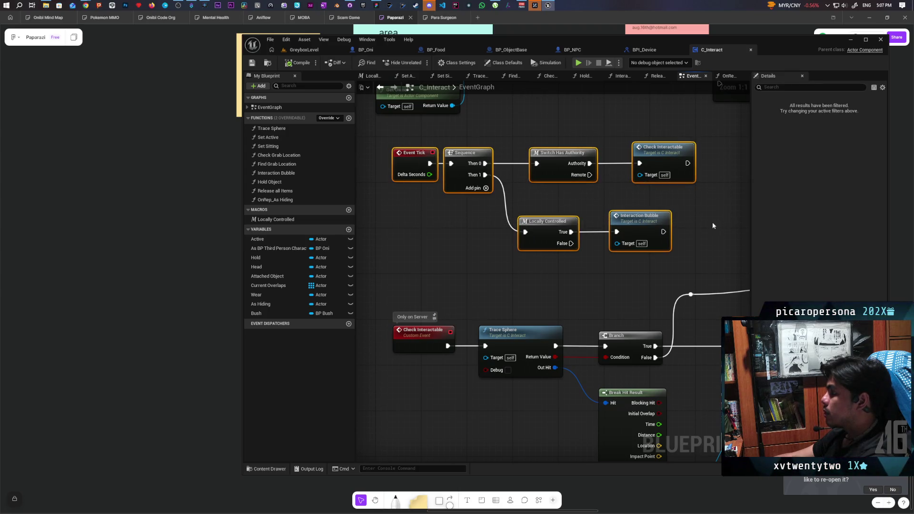
{"action": "left_click", "coordinate": [491, 258]}
{"action": "mouse_move", "coordinate": [491, 258]}
{"action": "left_mouse_down"}
{"action": "mouse_move", "coordinate": [538, 164]}
{"action": "mouse_move", "coordinate": [706, 213]}
{"action": "mouse_move", "coordinate": [705, 221]}
{"action": "left_mouse_up"}
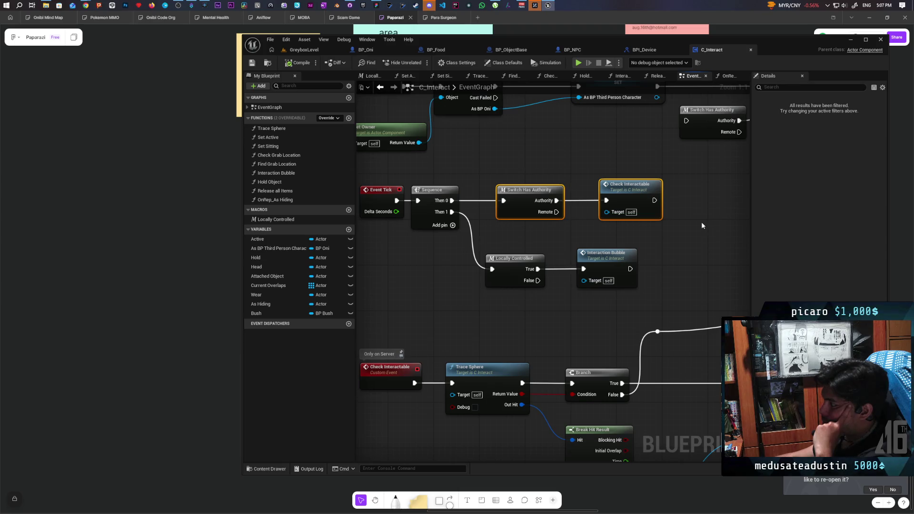
{"action": "mouse_move", "coordinate": [701, 226]}
{"action": "left_mouse_down"}
{"action": "mouse_move", "coordinate": [684, 269]}
{"action": "mouse_move", "coordinate": [512, 311]}
{"action": "mouse_move", "coordinate": [672, 255]}
{"action": "left_mouse_up"}
{"action": "left_click", "coordinate": [698, 257]}
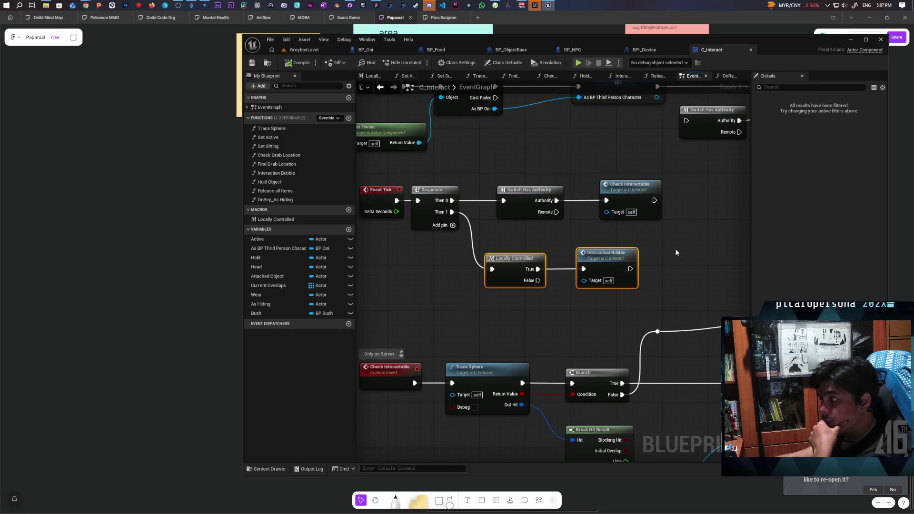
Pan and zoom across the Branch, Trace Sphere, Break Hit Result and Check Interactable nodes
{"action": "mouse_move", "coordinate": [670, 270]}
{"action": "left_mouse_down"}
{"action": "mouse_move", "coordinate": [636, 240]}
{"action": "mouse_move", "coordinate": [543, 193]}
{"action": "mouse_move", "coordinate": [577, 188]}
{"action": "left_mouse_up"}
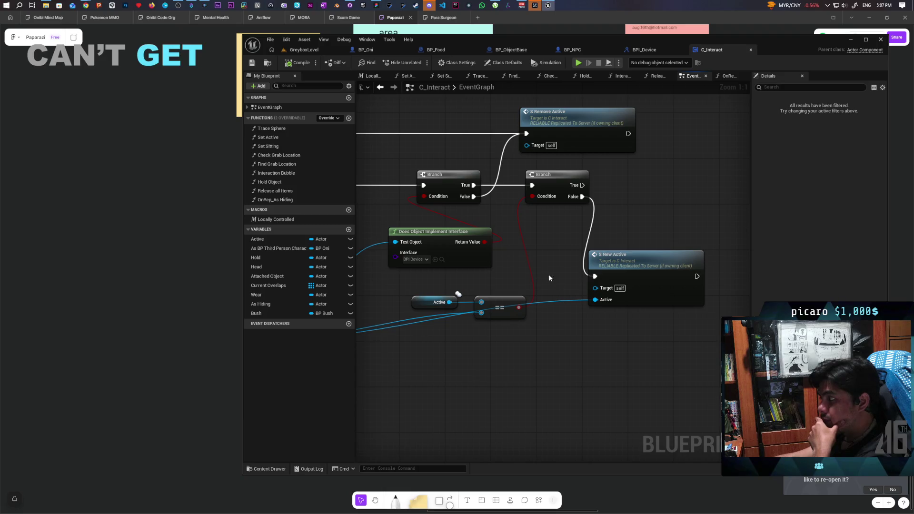
{"action": "scroll", "coordinate": [543, 273], "scroll_direction": "down", "scroll_amount": 2}
{"action": "mouse_move", "coordinate": [542, 274]}
{"action": "left_mouse_down"}
{"action": "mouse_move", "coordinate": [708, 265]}
{"action": "mouse_move", "coordinate": [625, 284]}
{"action": "mouse_move", "coordinate": [741, 282]}
{"action": "mouse_move", "coordinate": [593, 275]}
{"action": "left_mouse_up"}
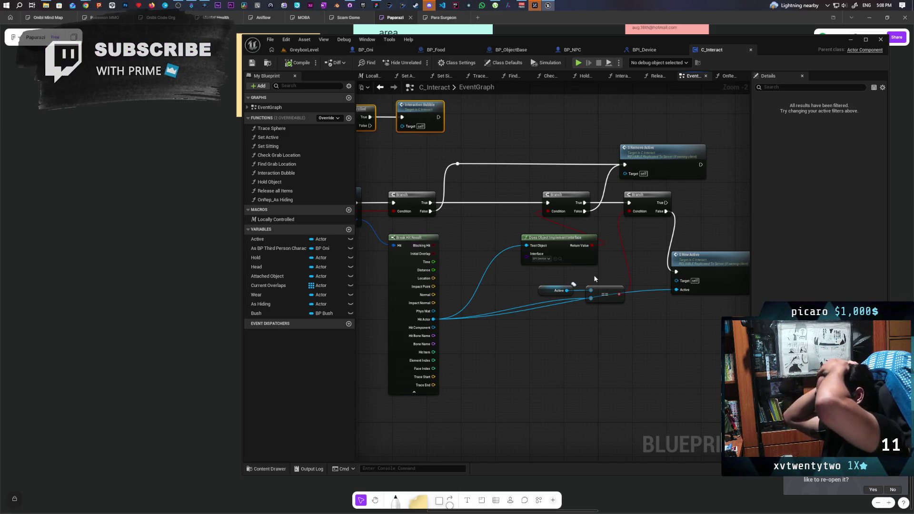
{"action": "mouse_move", "coordinate": [589, 253]}
{"action": "left_mouse_down"}
{"action": "mouse_move", "coordinate": [658, 249]}
{"action": "mouse_move", "coordinate": [593, 234]}
{"action": "left_mouse_up"}
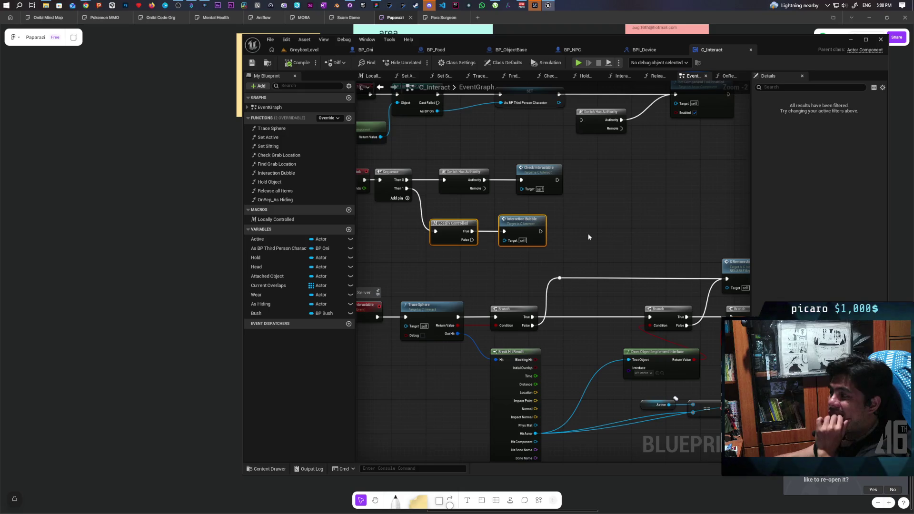
{"action": "scroll", "coordinate": [588, 237], "scroll_direction": "down", "scroll_amount": 1}
{"action": "left_click_drag", "start_coordinate": [589, 237], "coordinate": [596, 139]}
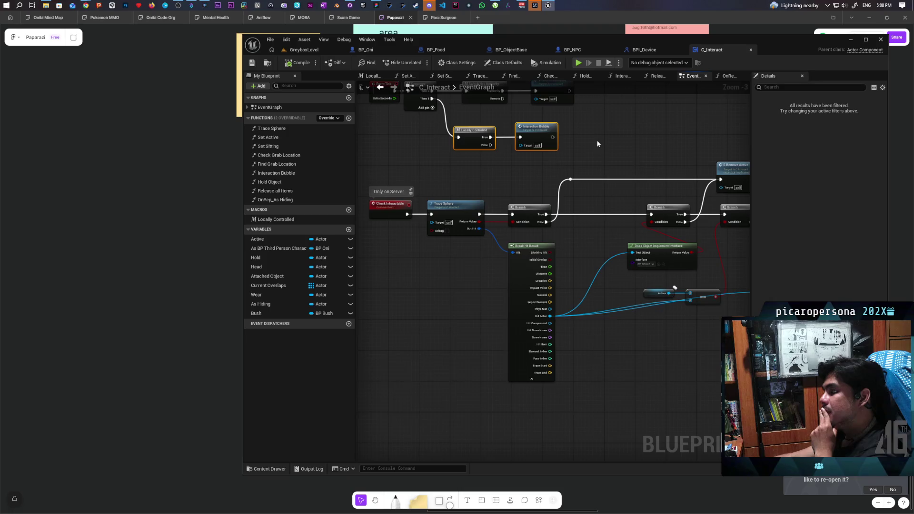
{"action": "scroll", "coordinate": [597, 143], "scroll_direction": "down", "scroll_amount": 4}
{"action": "scroll", "coordinate": [598, 144], "scroll_direction": "up", "scroll_amount": 2}
{"action": "left_click_drag", "start_coordinate": [597, 144], "coordinate": [581, 162]}
{"action": "scroll", "coordinate": [582, 163], "scroll_direction": "up", "scroll_amount": 2}
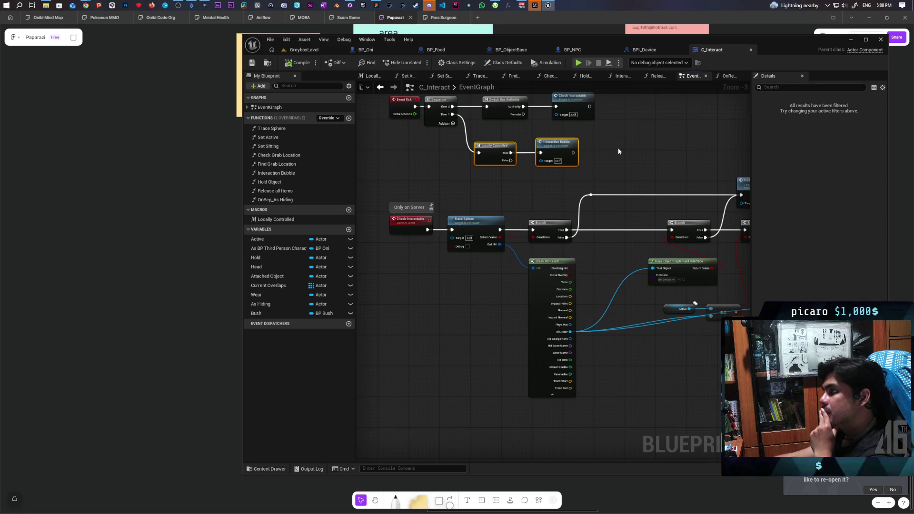
{"action": "mouse_move", "coordinate": [618, 152]}
{"action": "left_mouse_down"}
{"action": "mouse_move", "coordinate": [576, 223]}
{"action": "mouse_move", "coordinate": [614, 198]}
{"action": "mouse_move", "coordinate": [614, 220]}
{"action": "mouse_move", "coordinate": [593, 208]}
{"action": "mouse_move", "coordinate": [594, 226]}
{"action": "mouse_move", "coordinate": [594, 206]}
{"action": "left_mouse_up"}
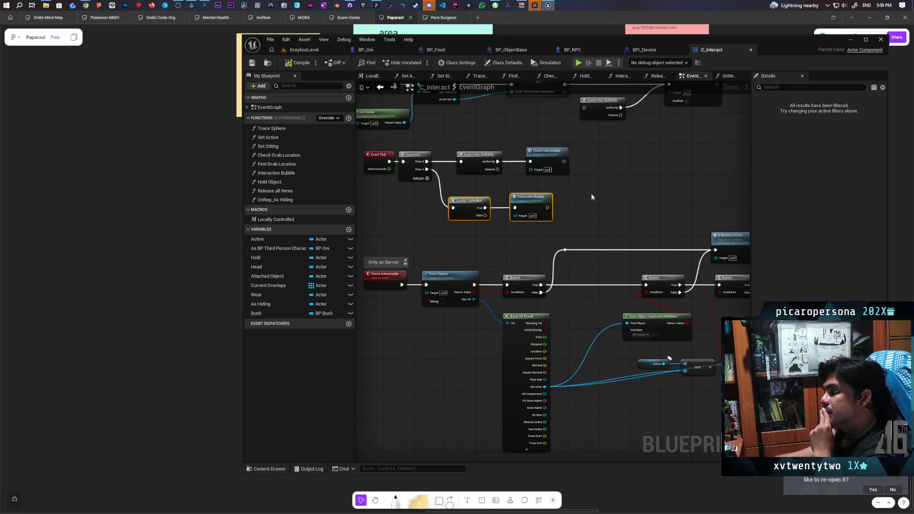
{"action": "scroll", "coordinate": [592, 196], "scroll_direction": "down", "scroll_amount": 6}
{"action": "left_click_drag", "start_coordinate": [594, 195], "coordinate": [563, 201]}
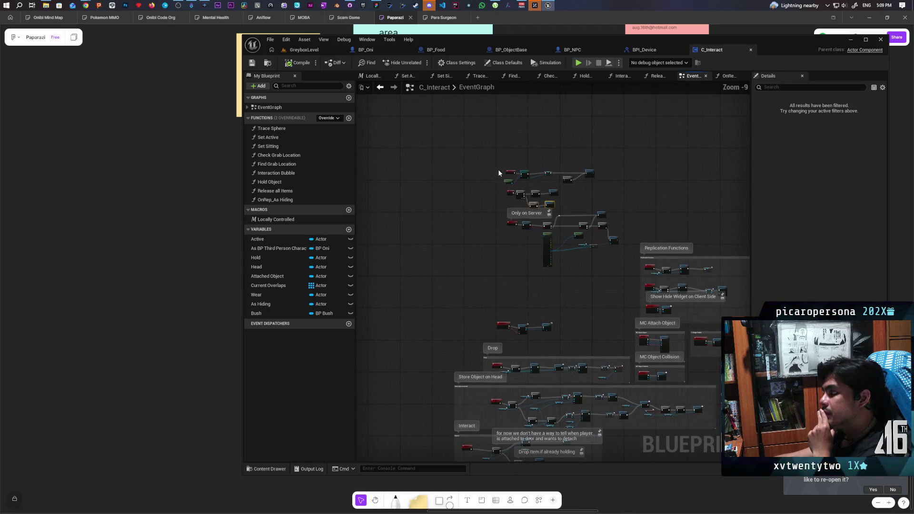
{"action": "scroll", "coordinate": [518, 273], "scroll_direction": "up", "scroll_amount": 3}
{"action": "mouse_move", "coordinate": [516, 260]}
{"action": "left_mouse_down"}
{"action": "mouse_move", "coordinate": [472, 334]}
{"action": "mouse_move", "coordinate": [436, 289]}
{"action": "left_mouse_up"}
{"action": "scroll", "coordinate": [497, 261], "scroll_direction": "up", "scroll_amount": 2}
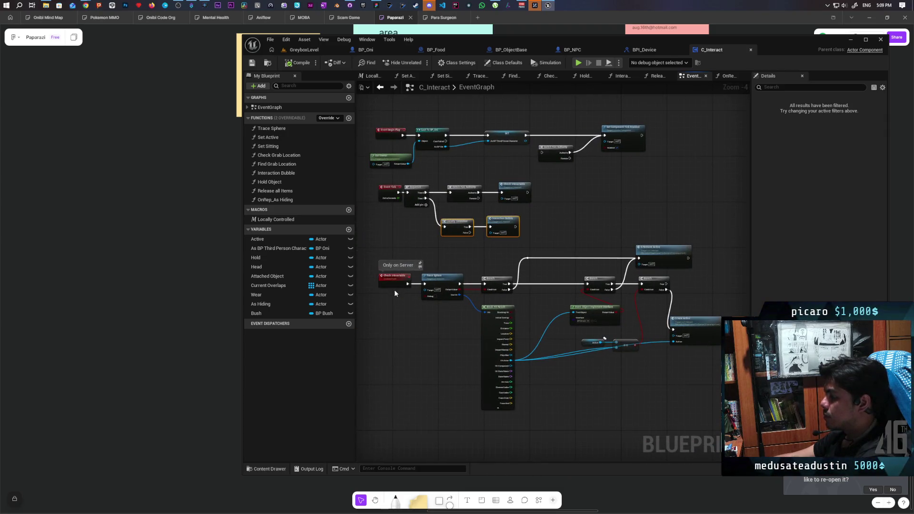
{"action": "scroll", "coordinate": [395, 292], "scroll_direction": "up", "scroll_amount": 1}
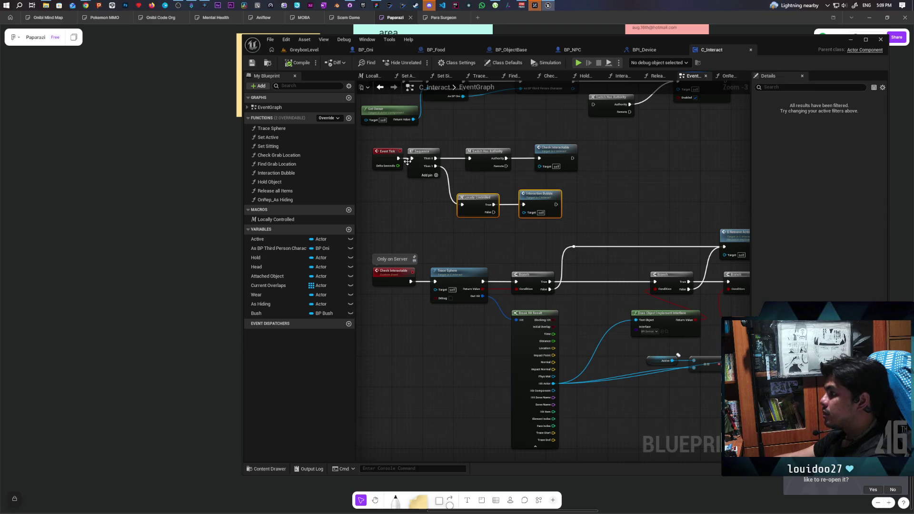
{"action": "left_click", "coordinate": [508, 64]}
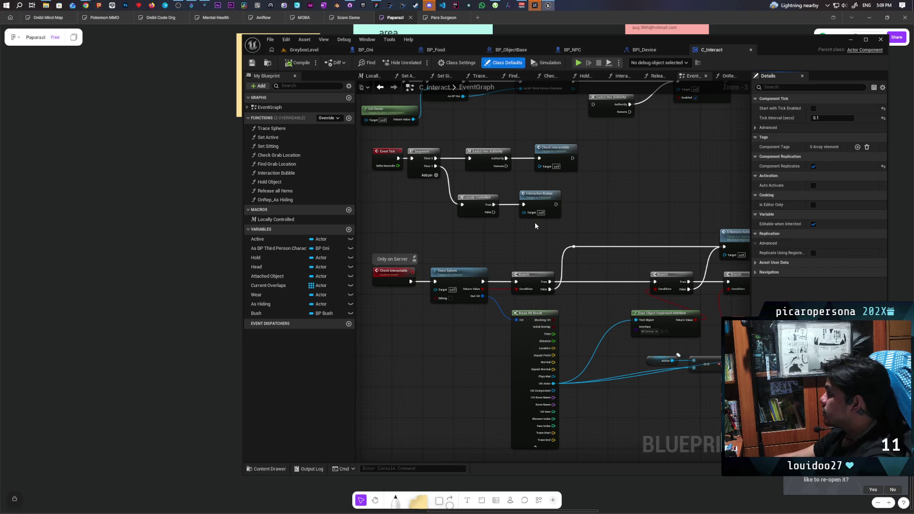
{"action": "scroll", "coordinate": [483, 213], "scroll_direction": "down", "scroll_amount": 2}
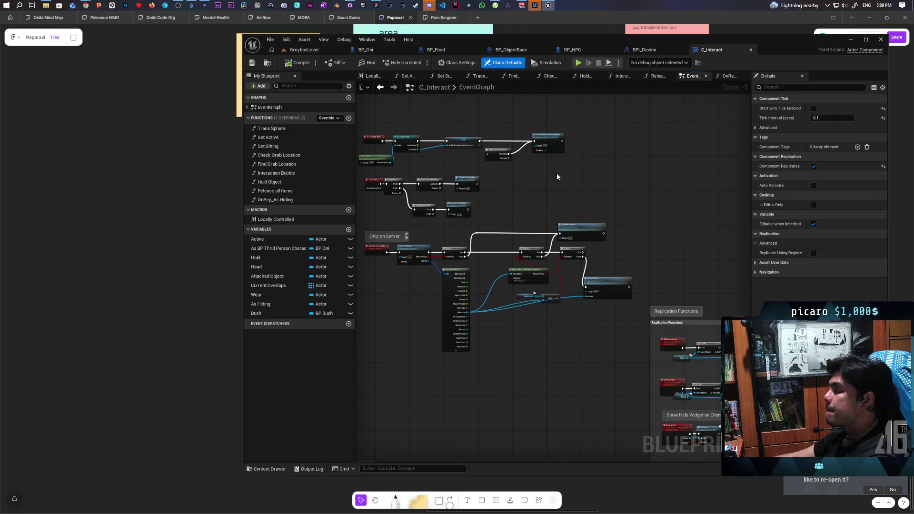
Add a Line Trace By Channel node through a 'line trac' search, keeping its channel on Visibility
{"action": "right_click", "coordinate": [633, 173]}
{"action": "type", "text": "li"}
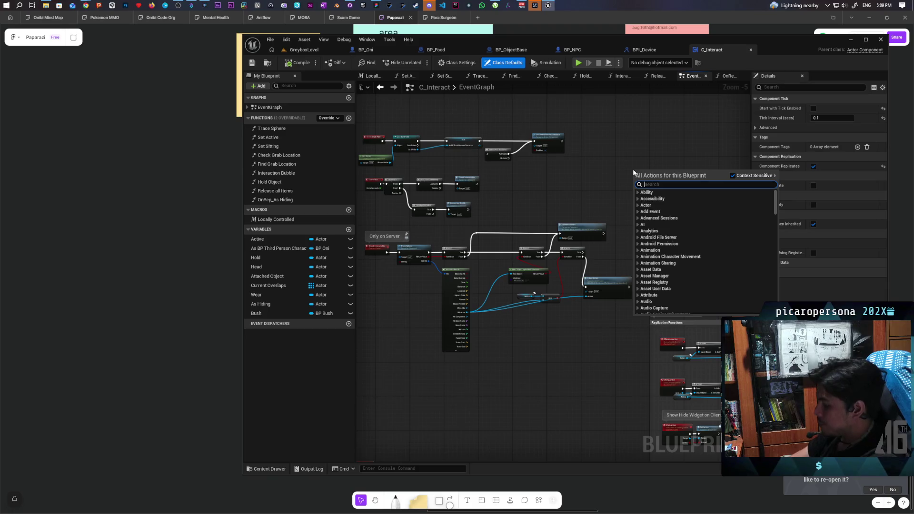
{"action": "type", "text": "ne trace"}
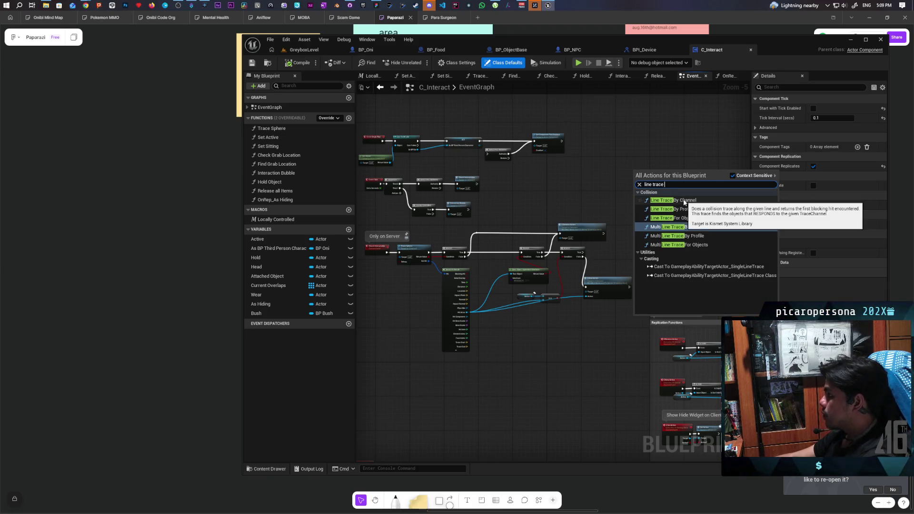
{"action": "left_click", "coordinate": [673, 200]}
{"action": "scroll", "coordinate": [685, 216], "scroll_direction": "up", "scroll_amount": 2}
{"action": "scroll", "coordinate": [685, 216], "scroll_direction": "up", "scroll_amount": 3}
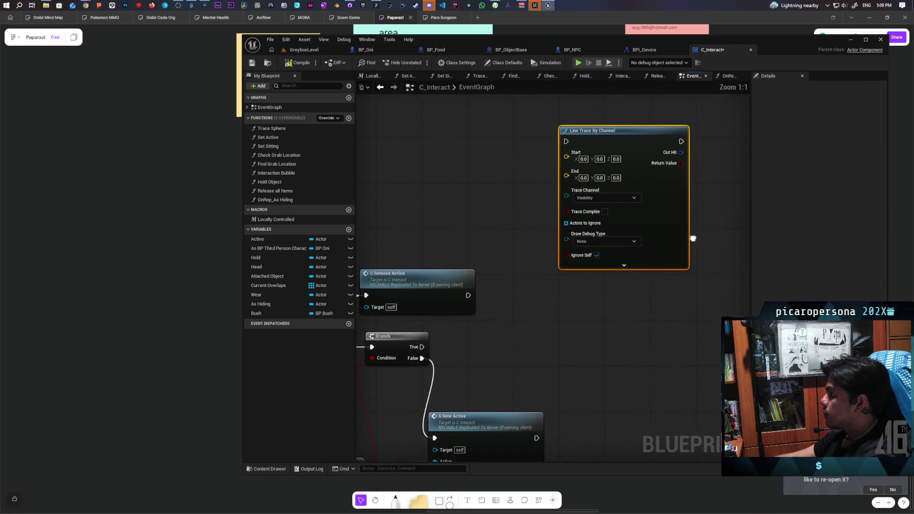
{"action": "left_click", "coordinate": [605, 197]}
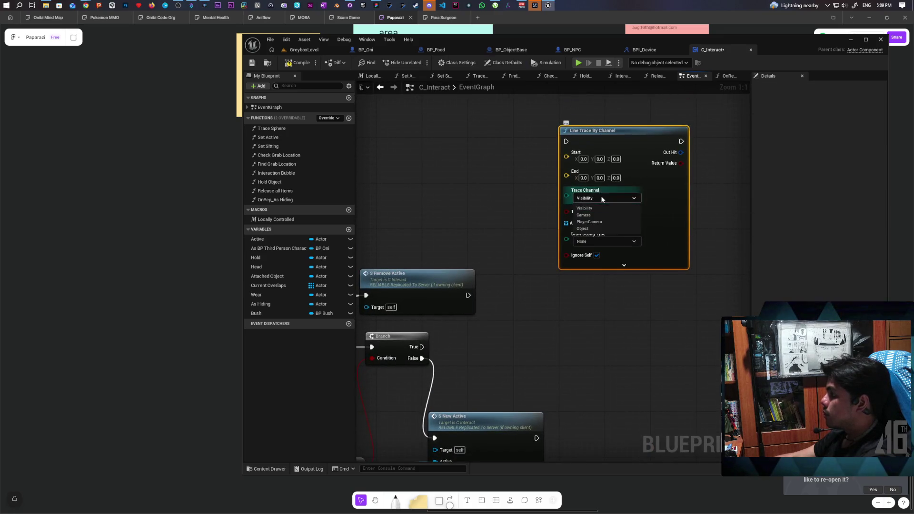
{"action": "left_click", "coordinate": [672, 317]}
{"action": "left_click", "coordinate": [286, 40]}
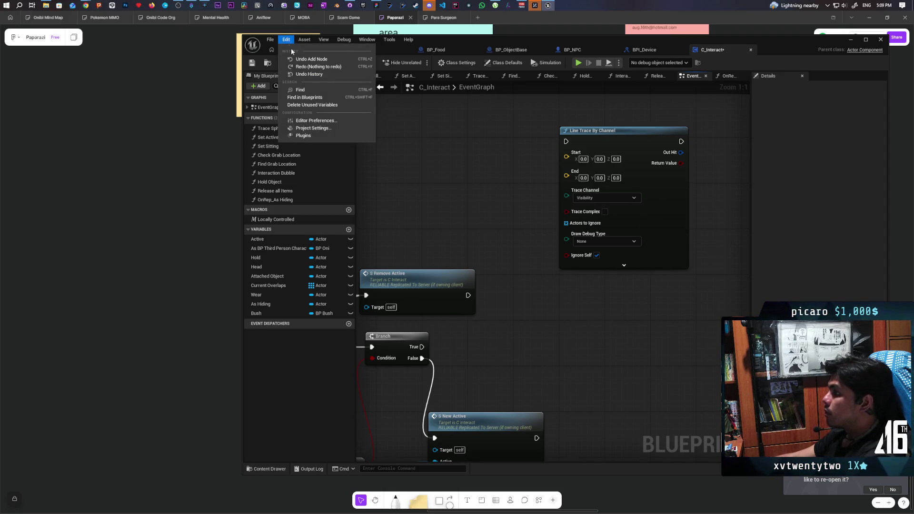
In Project Settings, add a 'Listen' trace channel with Default Response set to Ignore
{"action": "left_click", "coordinate": [322, 131]}
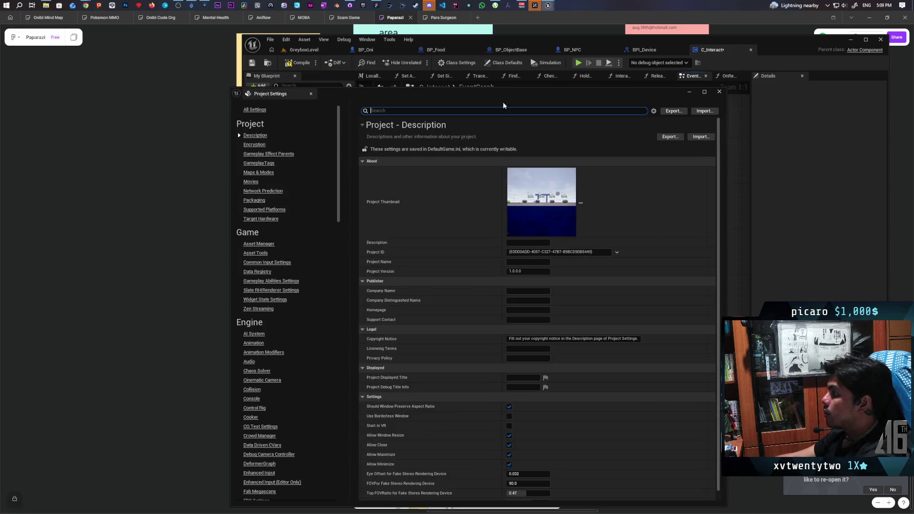
{"action": "type", "text": "trace"}
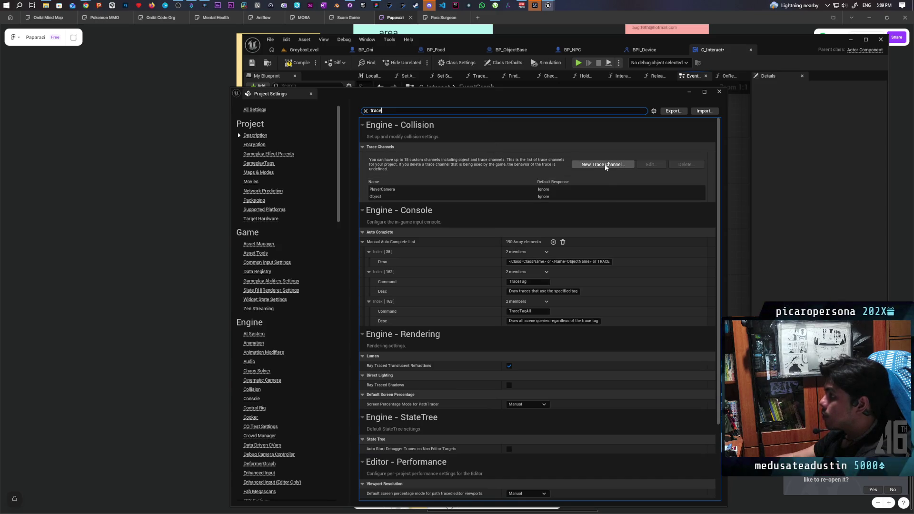
{"action": "left_click", "coordinate": [605, 168]}
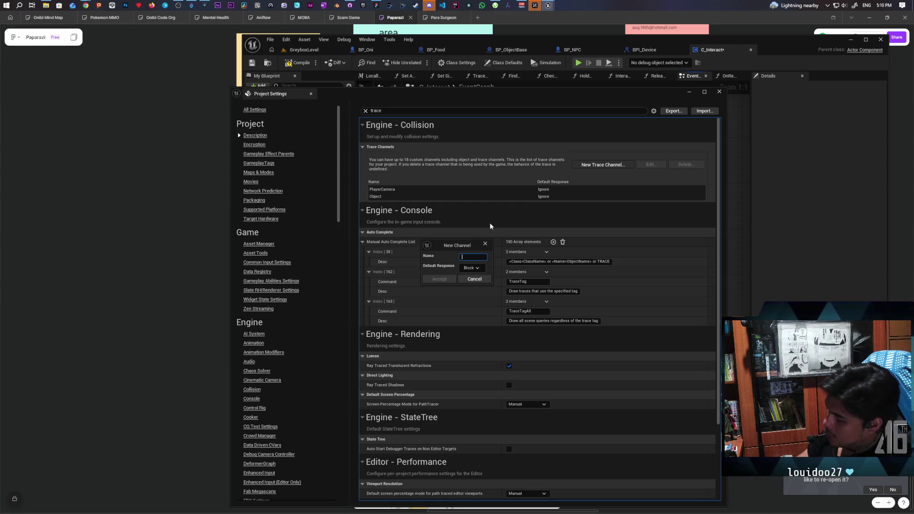
{"action": "type", "text": "Listen"}
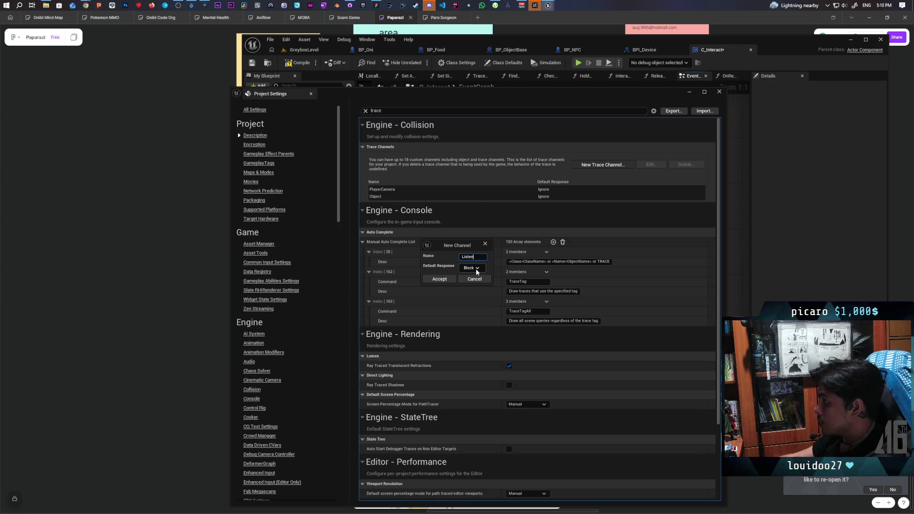
{"action": "left_click", "coordinate": [476, 271]}
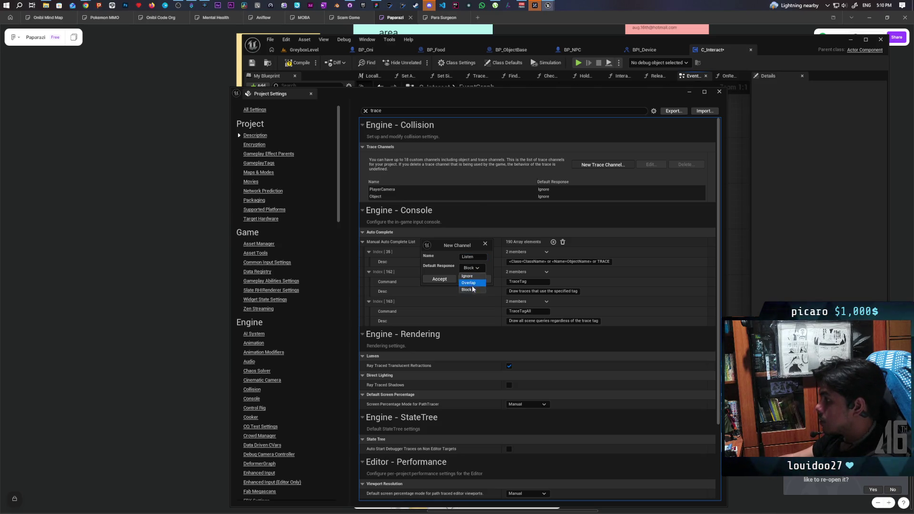
{"action": "left_click", "coordinate": [471, 276]}
{"action": "left_click", "coordinate": [439, 279]}
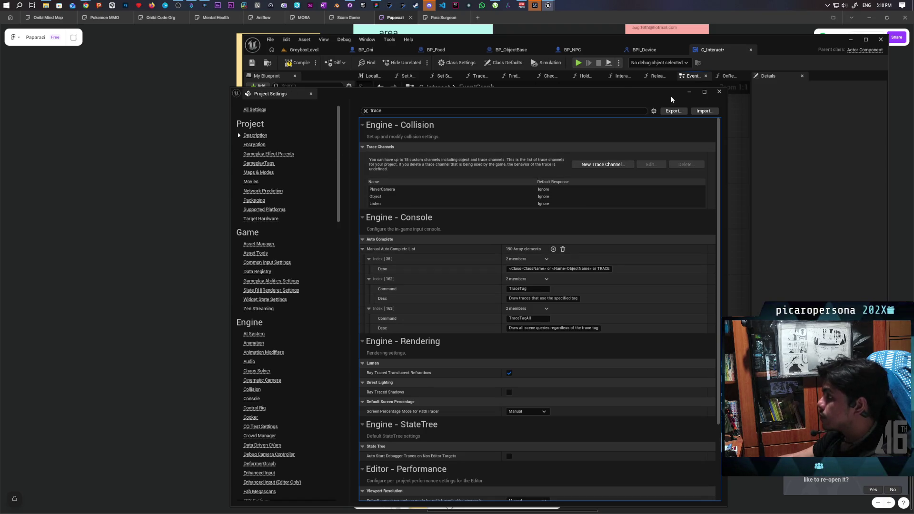
{"action": "left_click", "coordinate": [719, 92]}
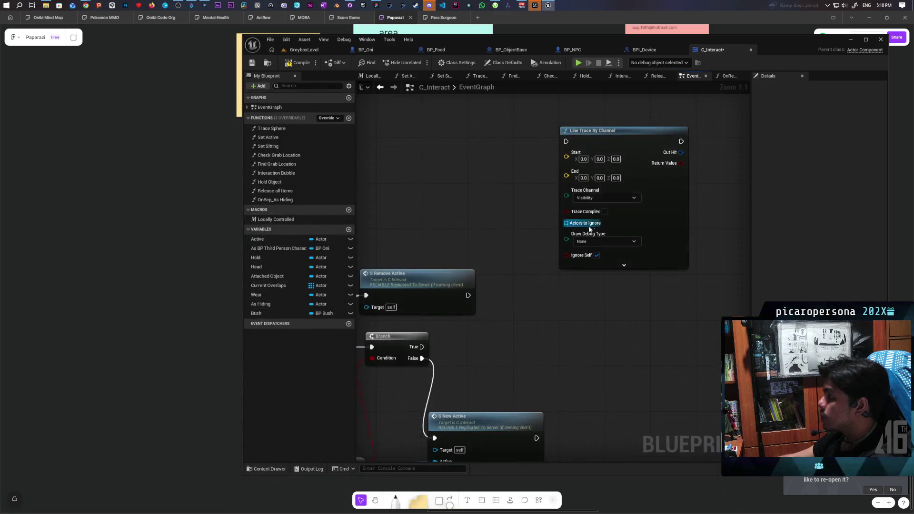
Refresh the Line Trace node, set its Trace Channel to Listen, then compile and save C_Interact
{"action": "left_click", "coordinate": [607, 198]}
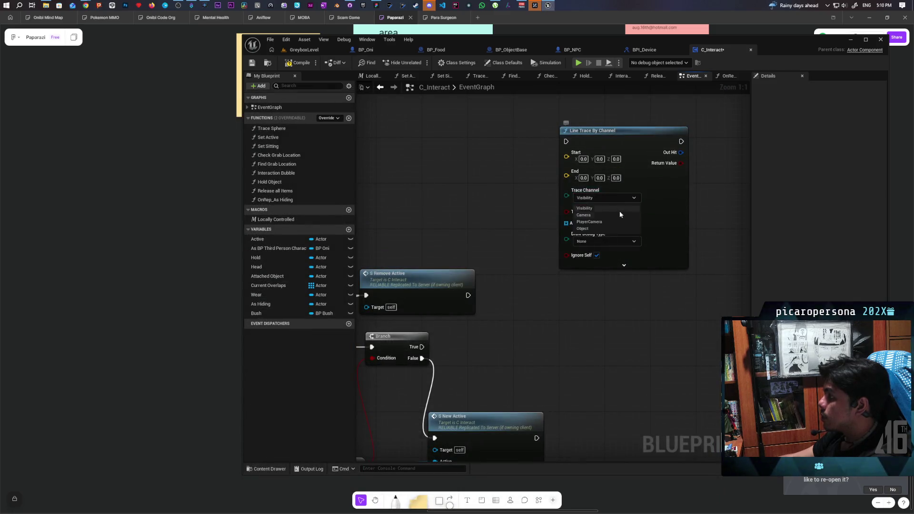
{"action": "left_click", "coordinate": [496, 213]}
{"action": "right_click", "coordinate": [618, 146]}
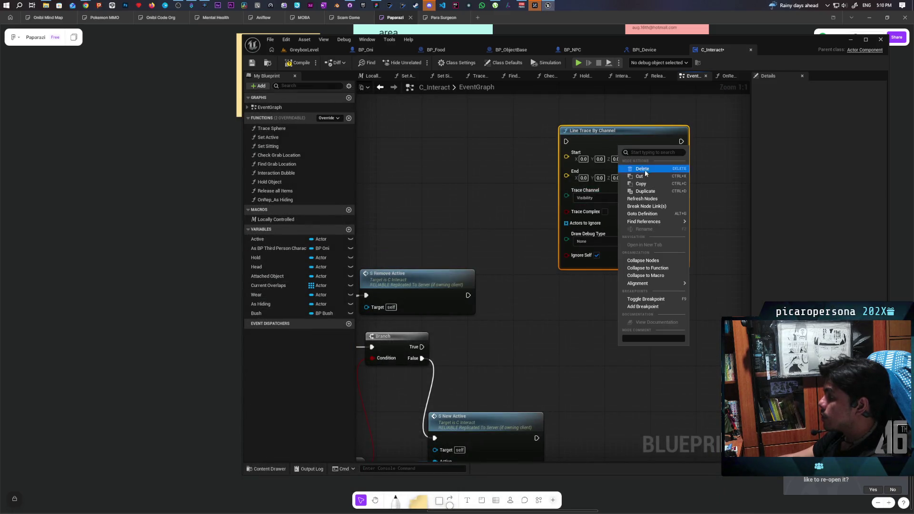
{"action": "left_click", "coordinate": [656, 203]}
{"action": "left_click", "coordinate": [613, 199]}
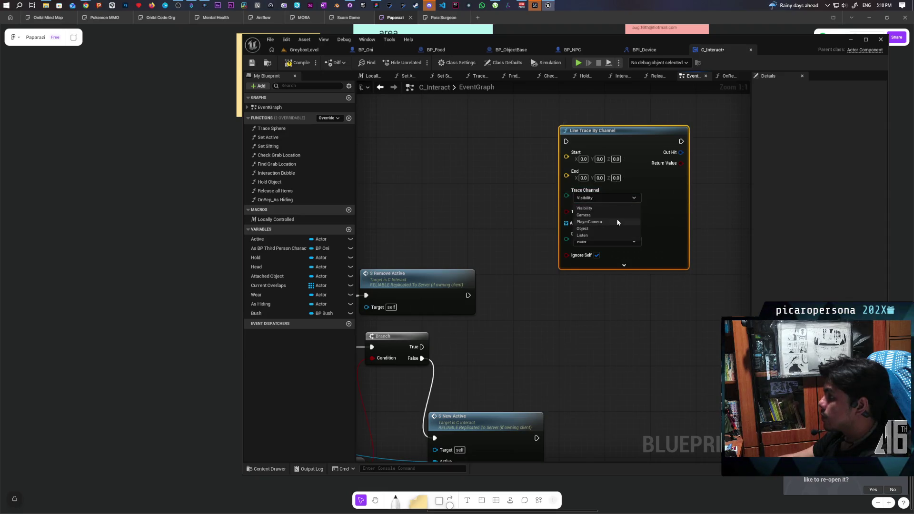
{"action": "left_click", "coordinate": [593, 235]}
{"action": "left_click", "coordinate": [297, 62]}
{"action": "key", "text": "ctrl+s"}
Reposition the Line Trace node and drag As BP Third Person Character into the graph
{"action": "key", "text": "Home"}
{"action": "left_click_drag", "start_coordinate": [557, 207], "coordinate": [592, 133]}
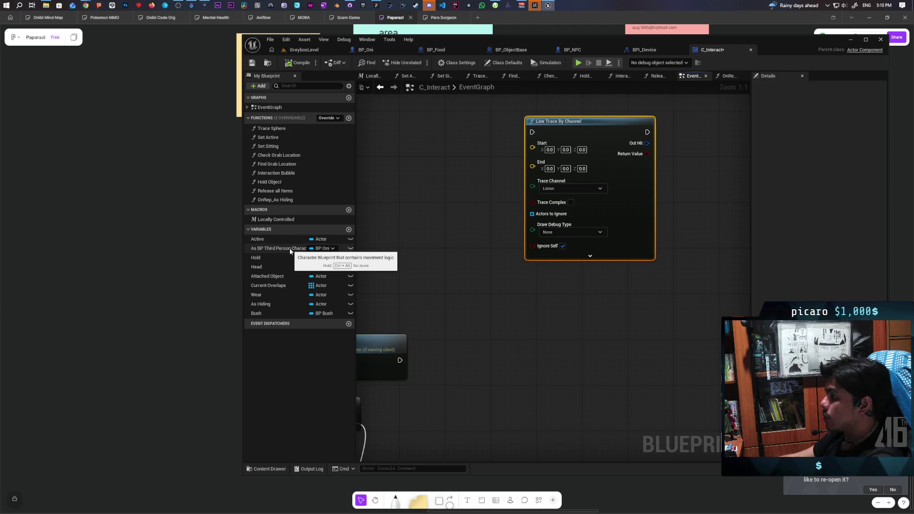
{"action": "mouse_move", "coordinate": [290, 251]}
{"action": "left_mouse_down"}
{"action": "mouse_move", "coordinate": [463, 147]}
{"action": "mouse_move", "coordinate": [410, 140]}
{"action": "left_mouse_up"}
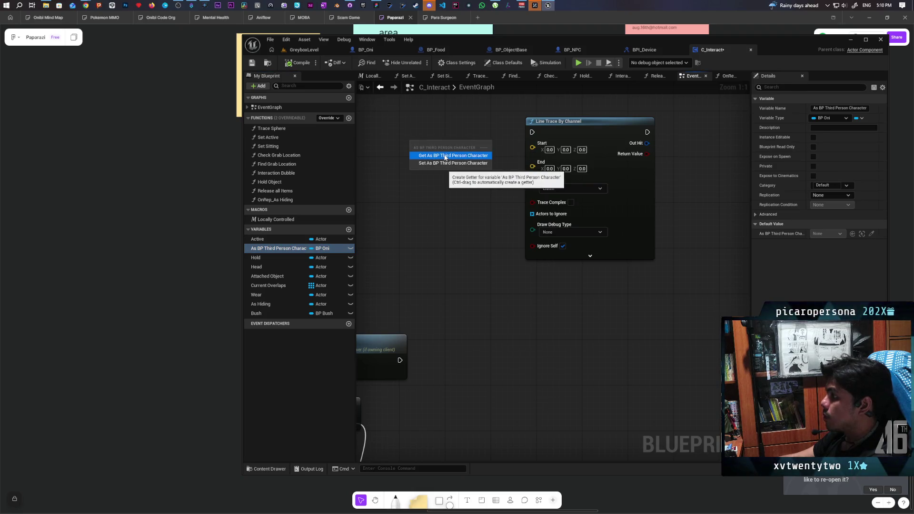
Get As BP Third Person Character and its Third Person Cam, deleting the extra Get Camera View node
{"action": "left_click", "coordinate": [445, 157]}
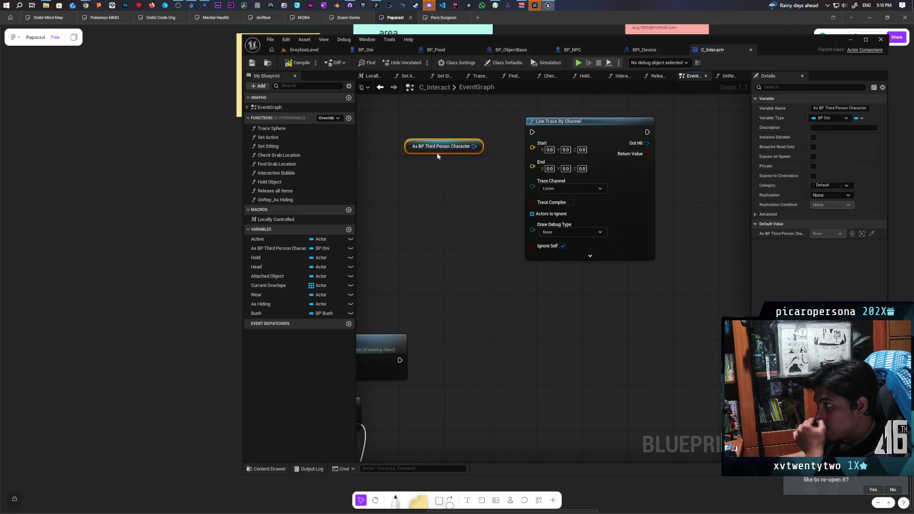
{"action": "left_click_drag", "start_coordinate": [411, 147], "coordinate": [395, 159]}
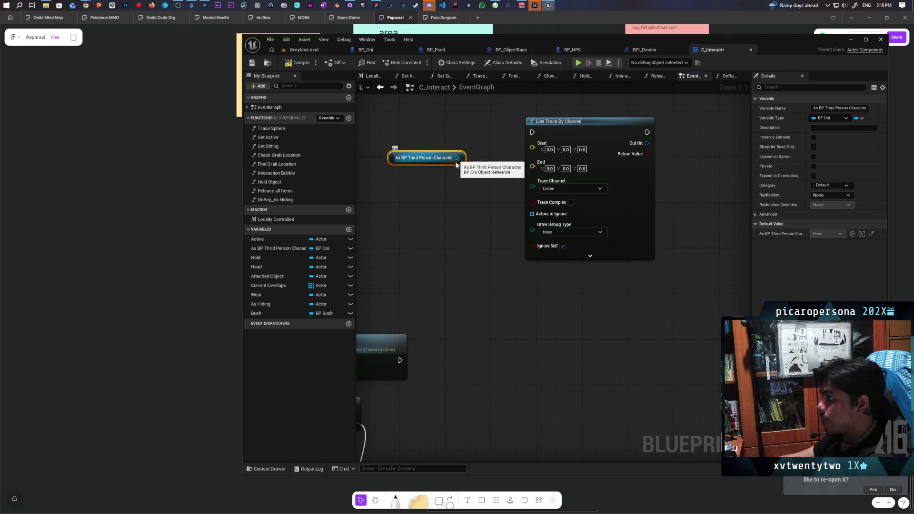
{"action": "left_click_drag", "start_coordinate": [457, 157], "coordinate": [453, 198]}
{"action": "type", "text": "get came"}
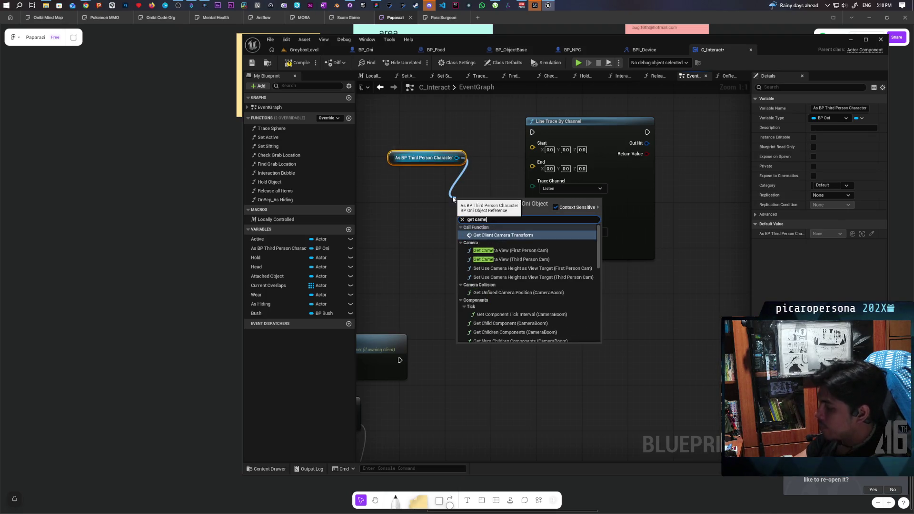
{"action": "type", "text": "ra"}
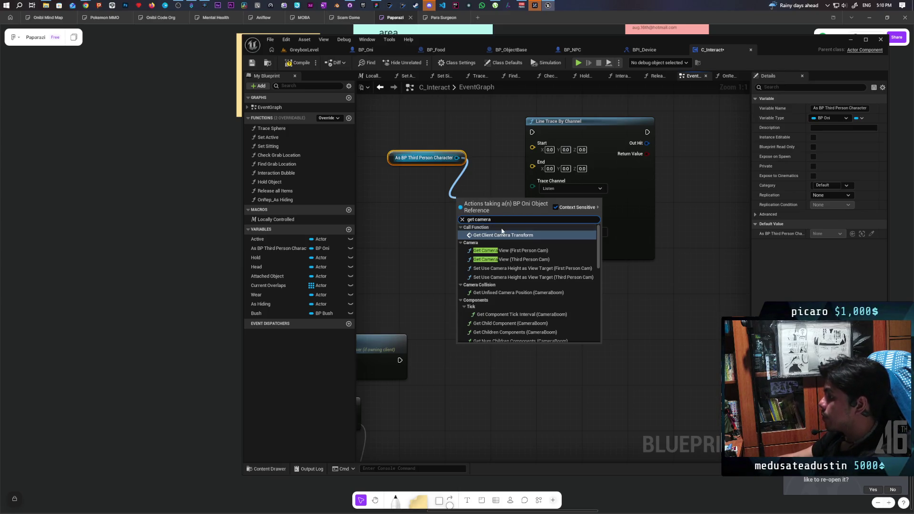
{"action": "left_click", "coordinate": [552, 260]}
{"action": "mouse_move", "coordinate": [479, 218]}
{"action": "left_mouse_down"}
{"action": "mouse_move", "coordinate": [444, 222]}
{"action": "mouse_move", "coordinate": [548, 197]}
{"action": "left_mouse_up"}
{"action": "key", "text": "Delete"}
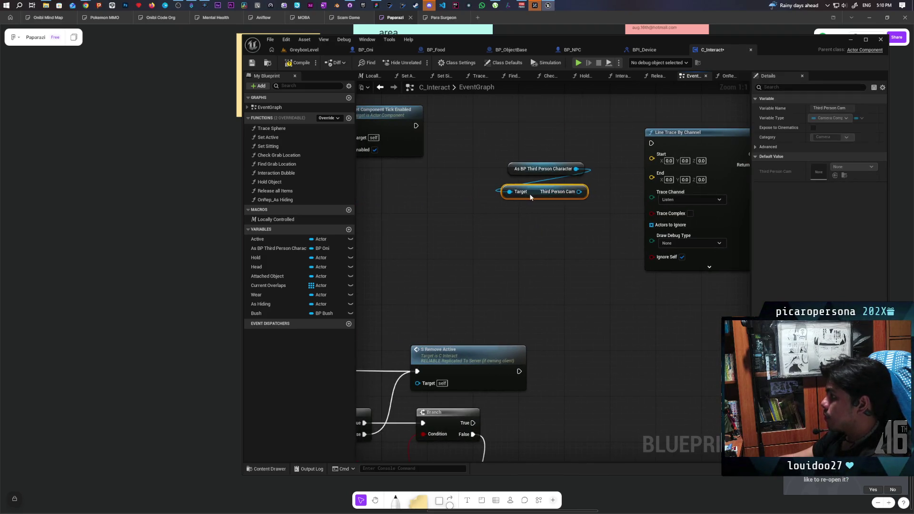
{"action": "left_click_drag", "start_coordinate": [560, 228], "coordinate": [481, 236]}
{"action": "mouse_move", "coordinate": [454, 201]}
{"action": "left_mouse_down"}
{"action": "mouse_move", "coordinate": [442, 196]}
{"action": "mouse_move", "coordinate": [449, 200]}
{"action": "left_mouse_up"}
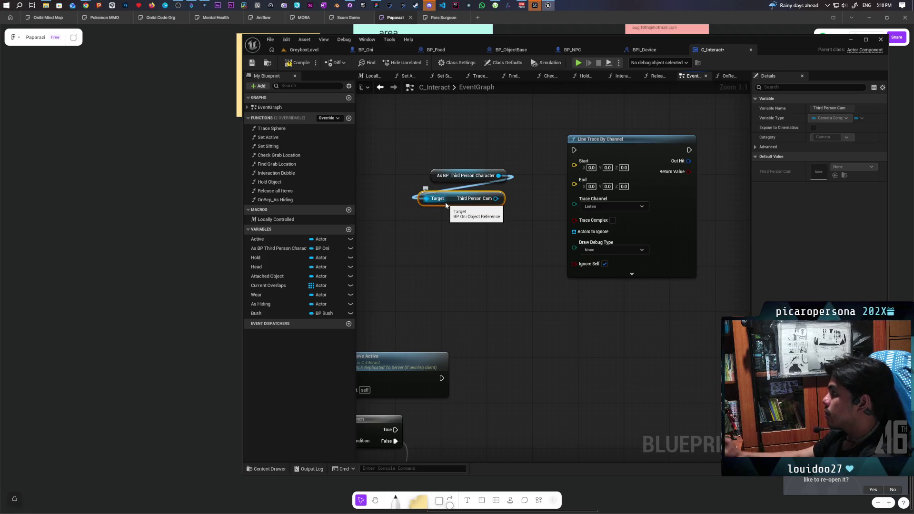
{"action": "left_click_drag", "start_coordinate": [495, 199], "coordinate": [476, 230]}
{"action": "type", "text": "get worl"}
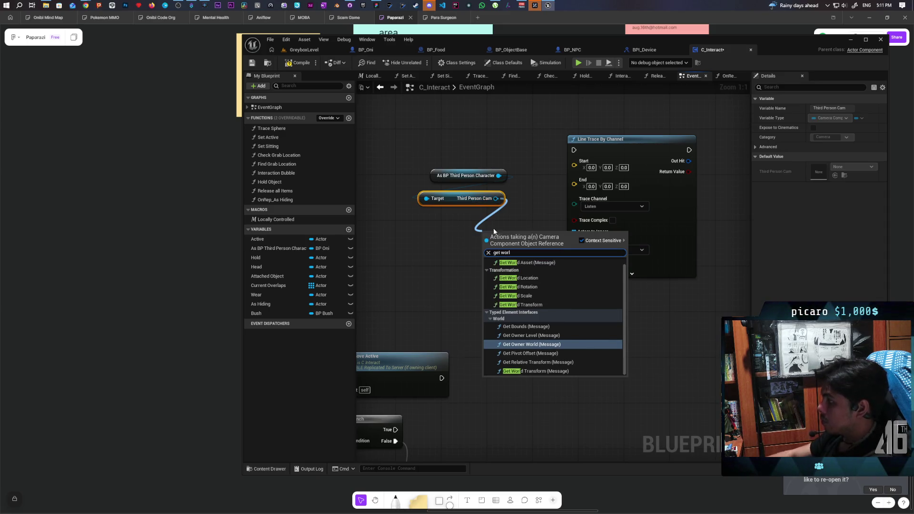
Wire the camera's Get World Location into the Line Trace's Start pin
{"action": "left_click", "coordinate": [535, 278]}
{"action": "mouse_move", "coordinate": [518, 232]}
{"action": "left_mouse_down"}
{"action": "mouse_move", "coordinate": [445, 232]}
{"action": "mouse_move", "coordinate": [513, 237]}
{"action": "mouse_move", "coordinate": [576, 168]}
{"action": "left_mouse_up"}
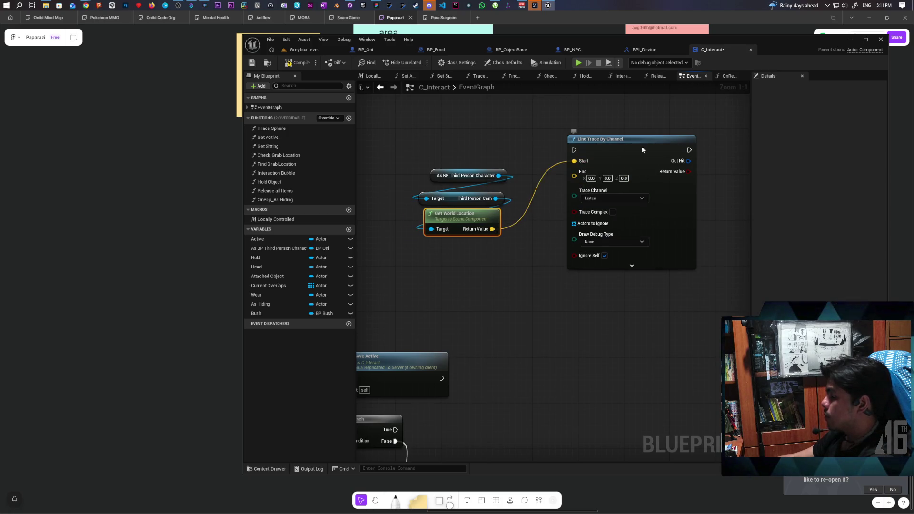
{"action": "left_click_drag", "start_coordinate": [635, 145], "coordinate": [690, 145]}
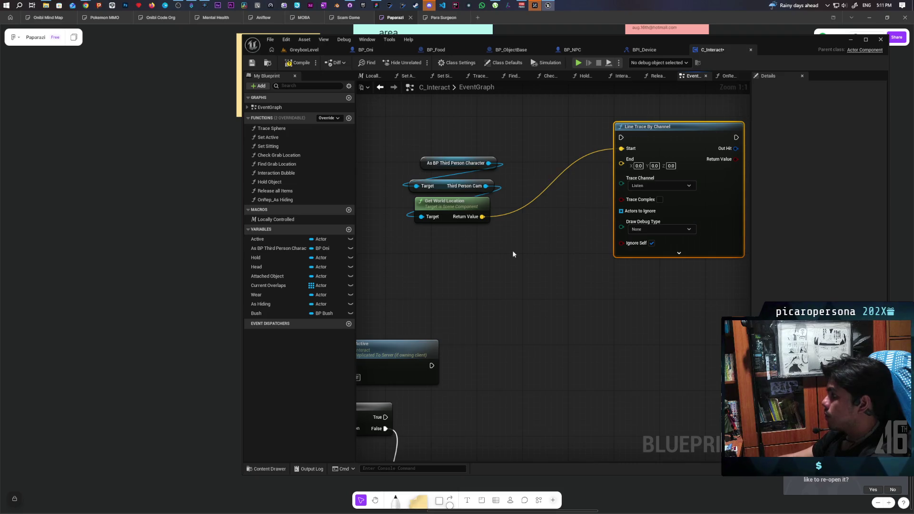
Get the camera's forward vector and multiply it, converting the multiplier pin to an integer
{"action": "left_click_drag", "start_coordinate": [485, 186], "coordinate": [502, 274]}
{"action": "type", "text": "get forward"}
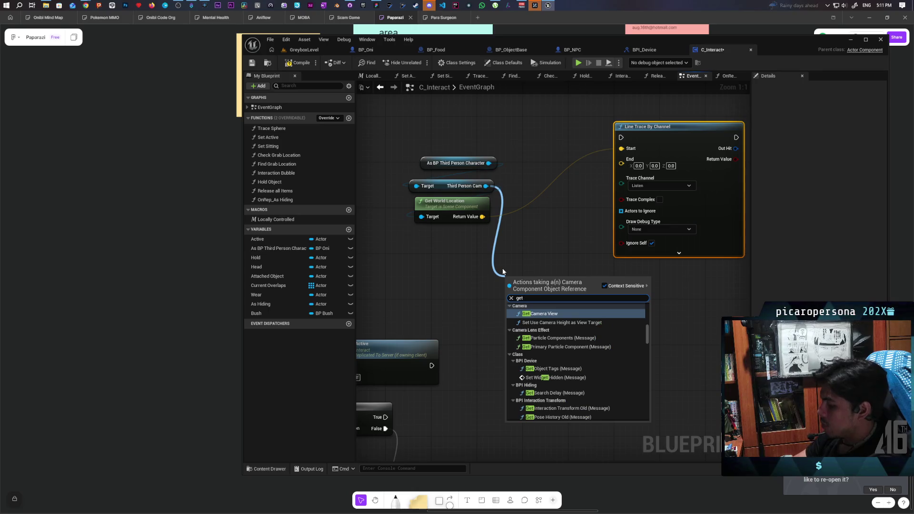
{"action": "key", "text": "Return"}
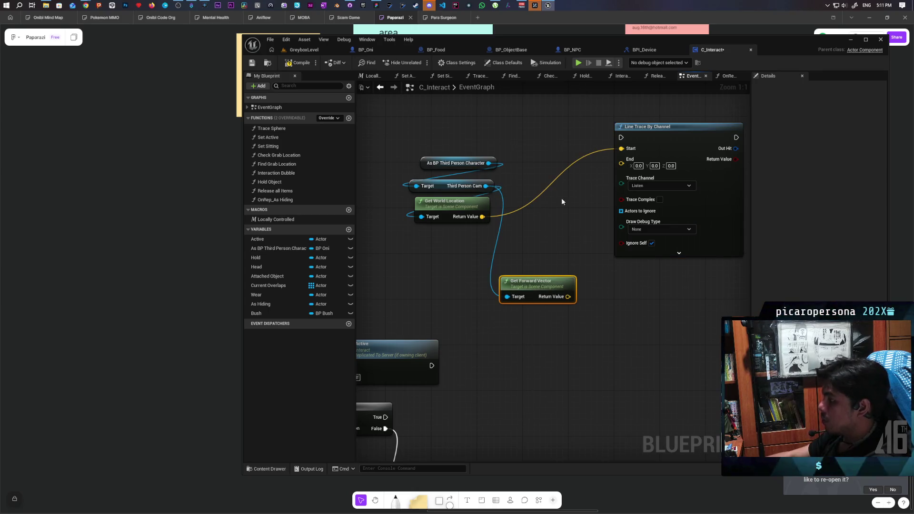
{"action": "mouse_move", "coordinate": [535, 286]}
{"action": "left_mouse_down"}
{"action": "mouse_move", "coordinate": [410, 261]}
{"action": "mouse_move", "coordinate": [438, 246]}
{"action": "mouse_move", "coordinate": [470, 276]}
{"action": "left_mouse_up"}
{"action": "type", "text": "multipl"}
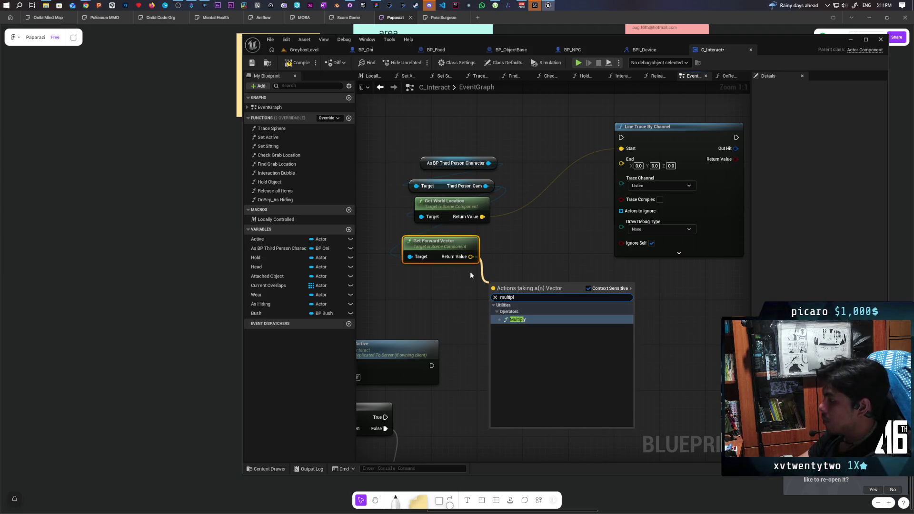
{"action": "key", "text": "Return"}
{"action": "right_click", "coordinate": [497, 303]}
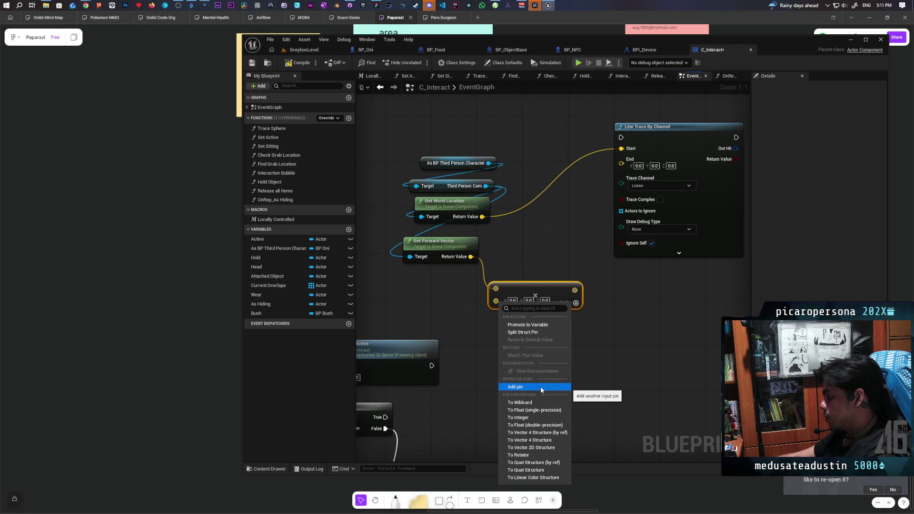
{"action": "left_click", "coordinate": [519, 418]}
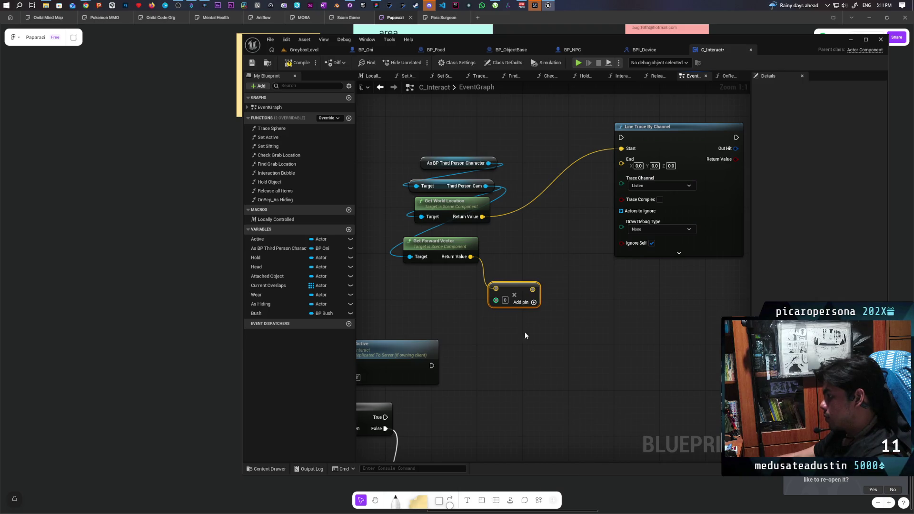
Add the world location to the scaled forward vector with a vector + node
{"action": "left_click_drag", "start_coordinate": [481, 216], "coordinate": [512, 240]}
{"action": "left_click", "coordinate": [535, 290]}
{"action": "mouse_move", "coordinate": [533, 289]}
{"action": "left_mouse_down"}
{"action": "mouse_move", "coordinate": [513, 253]}
{"action": "mouse_move", "coordinate": [622, 163]}
{"action": "left_mouse_up"}
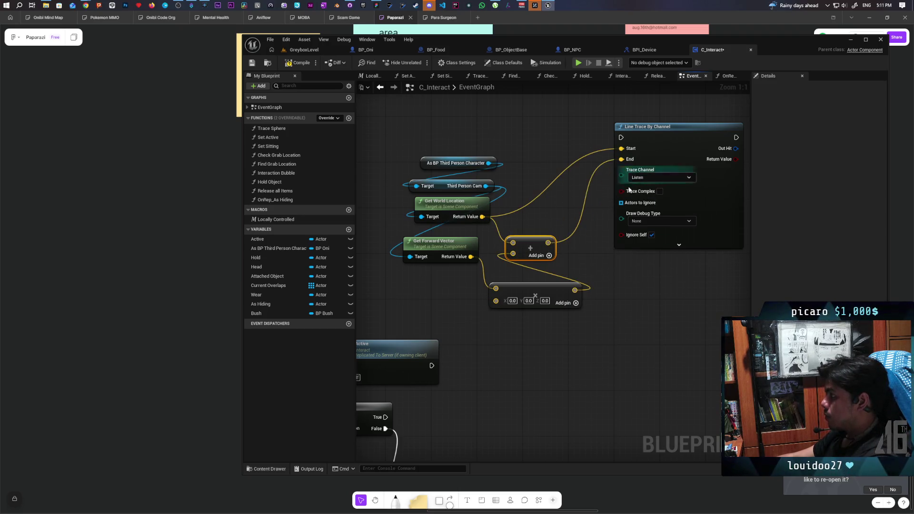
Set the forward-vector multiplier to the integer 1000
{"action": "right_click", "coordinate": [496, 302]}
{"action": "left_click", "coordinate": [537, 418]}
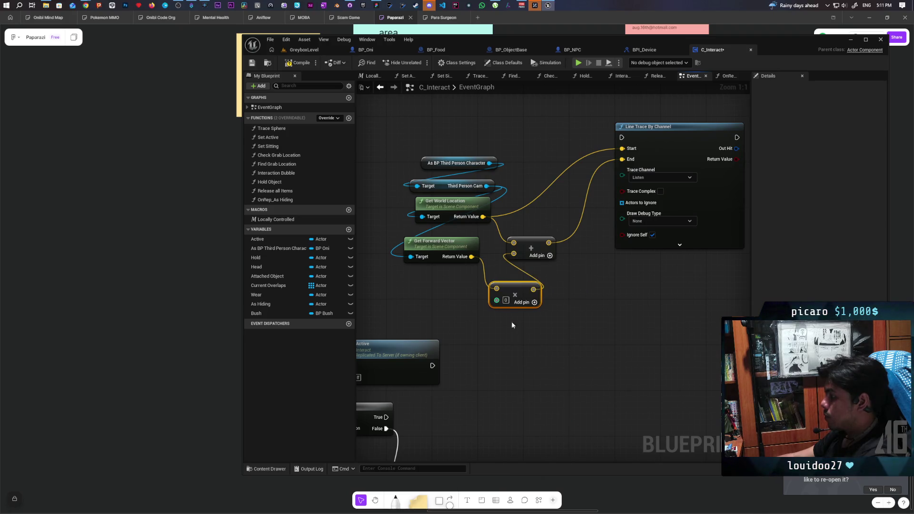
{"action": "type", "text": "1000"}
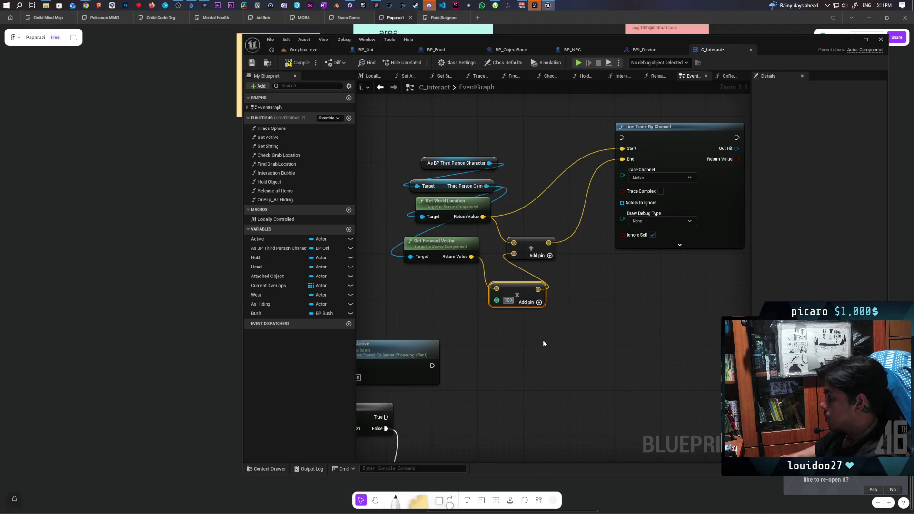
{"action": "left_click", "coordinate": [696, 403]}
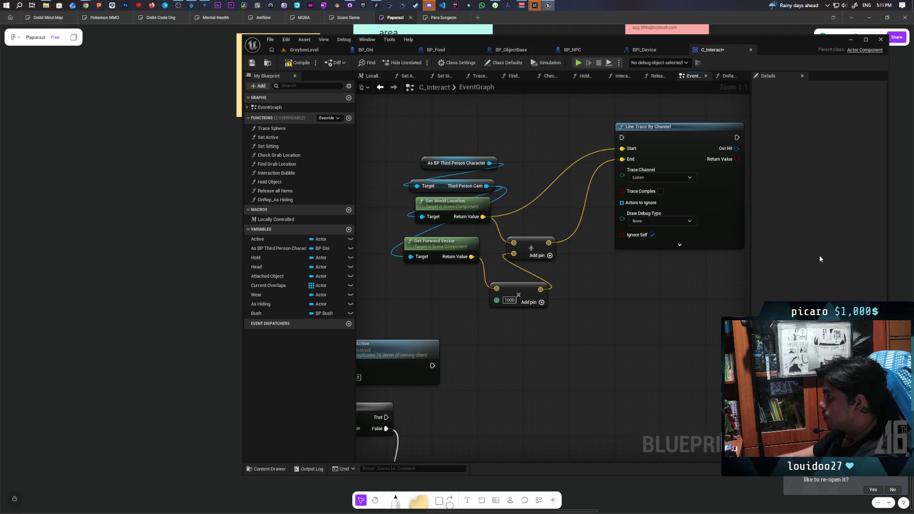
Set the Line Trace's Draw Debug Type to For Duration
{"action": "left_click", "coordinate": [662, 220]}
{"action": "left_click", "coordinate": [662, 246]}
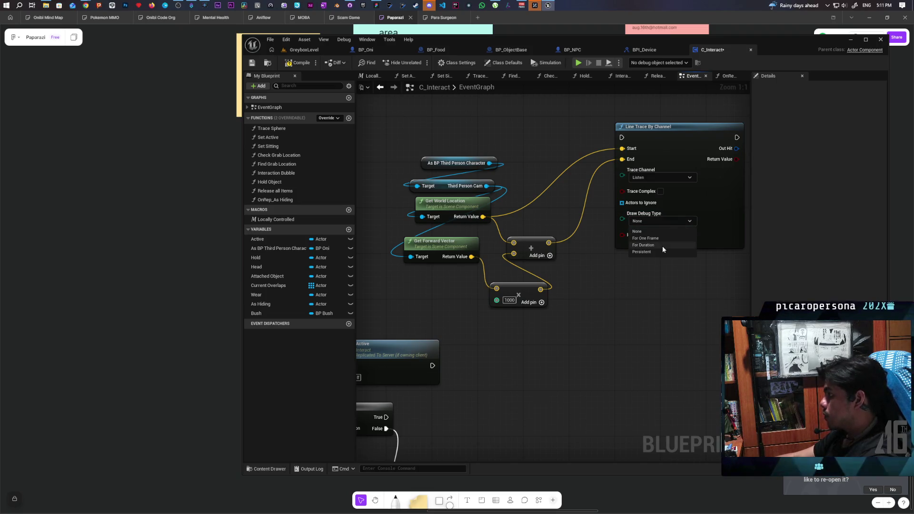
{"action": "scroll", "coordinate": [647, 300], "scroll_direction": "down", "scroll_amount": 4}
{"action": "left_click_drag", "start_coordinate": [688, 271], "coordinate": [751, 250]}
{"action": "scroll", "coordinate": [505, 238], "scroll_direction": "up", "scroll_amount": 1}
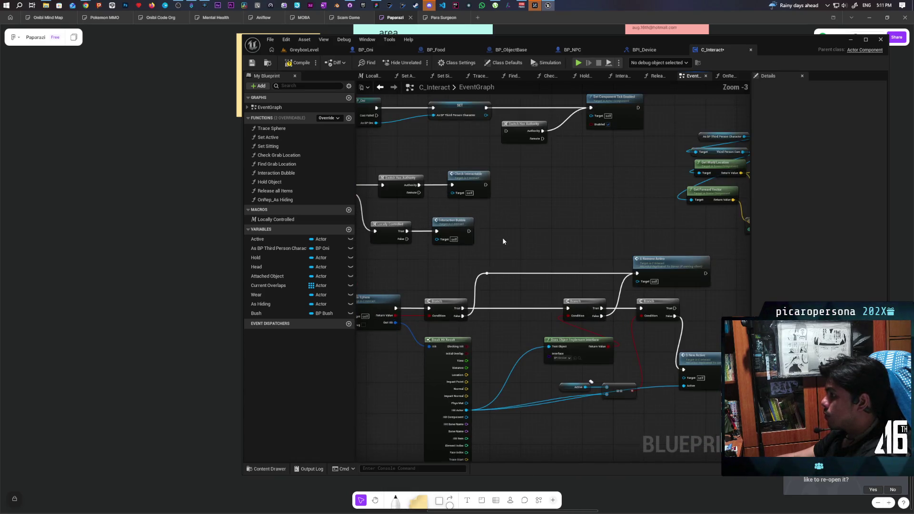
{"action": "mouse_move", "coordinate": [469, 232]}
{"action": "left_mouse_down"}
{"action": "mouse_move", "coordinate": [478, 238]}
{"action": "mouse_move", "coordinate": [775, 170]}
{"action": "mouse_move", "coordinate": [423, 120]}
{"action": "left_mouse_up"}
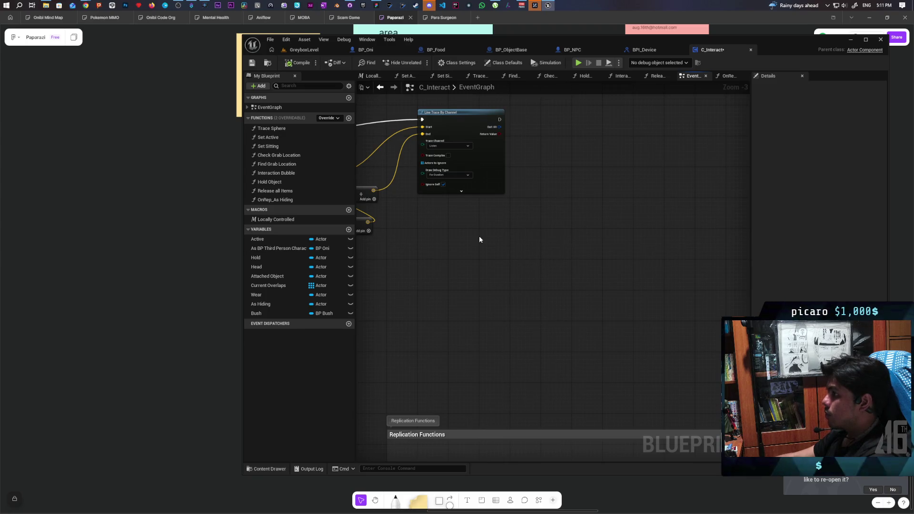
Play GreyboxLevel, walking toward the bushes and over the blue ledge to watch the debug traces, then stop
{"action": "left_click", "coordinate": [317, 50]}
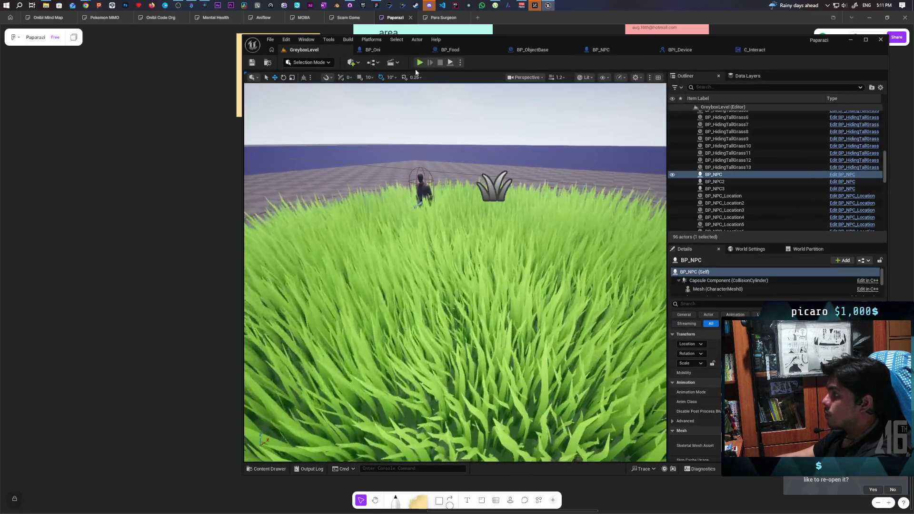
{"action": "left_click", "coordinate": [419, 63]}
{"action": "key", "text": "w"}
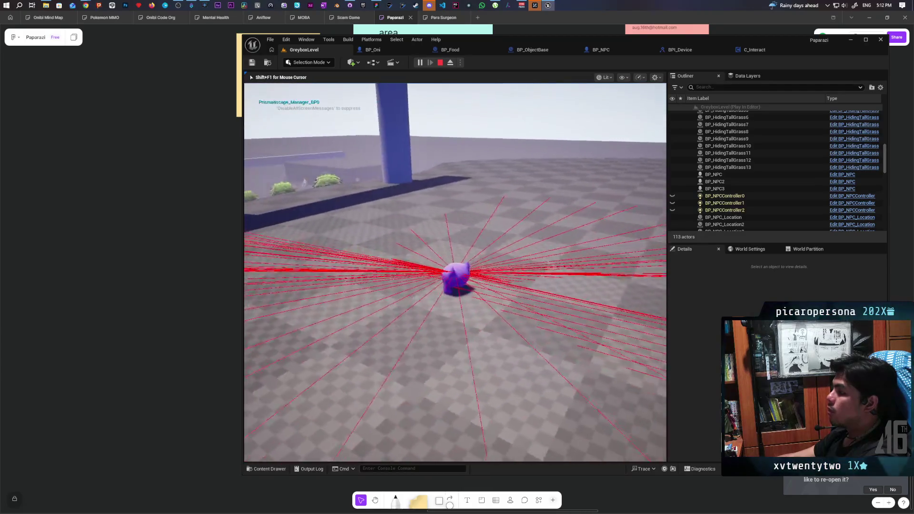
{"action": "key", "text": "w"}
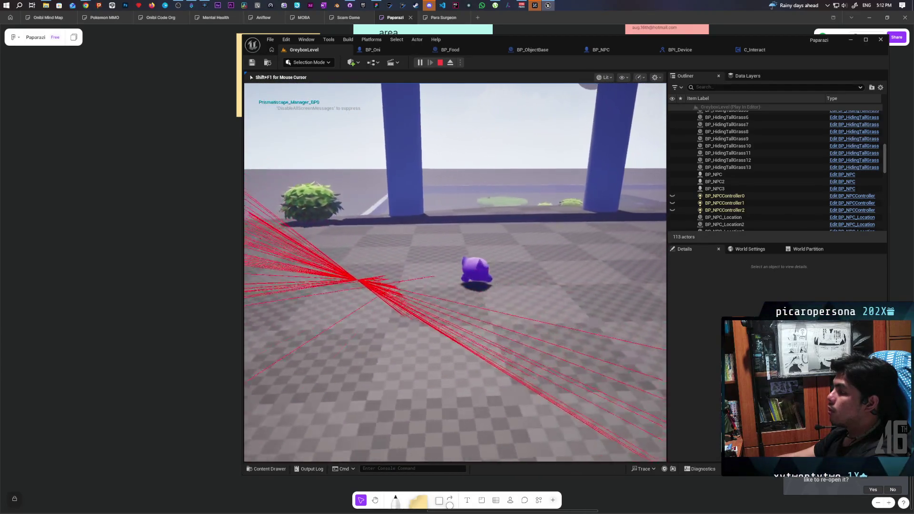
{"action": "key", "text": "w"}
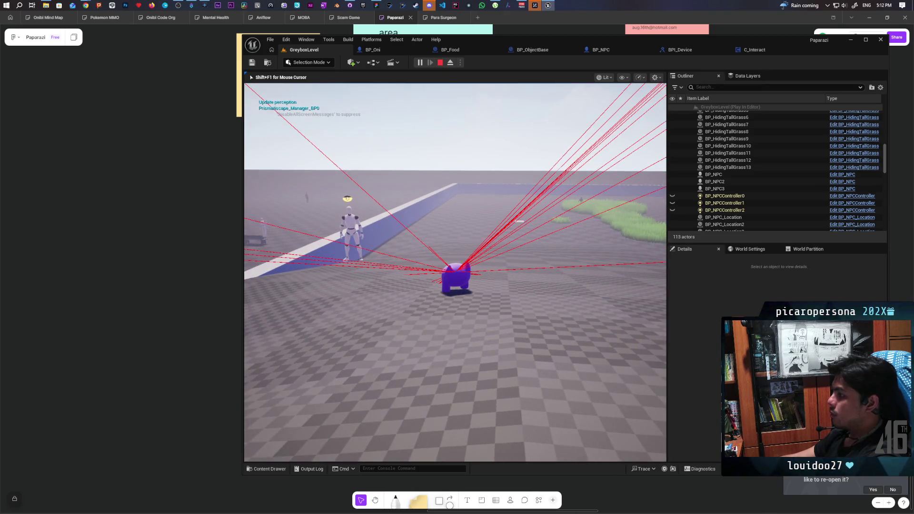
{"action": "key", "text": "Escape"}
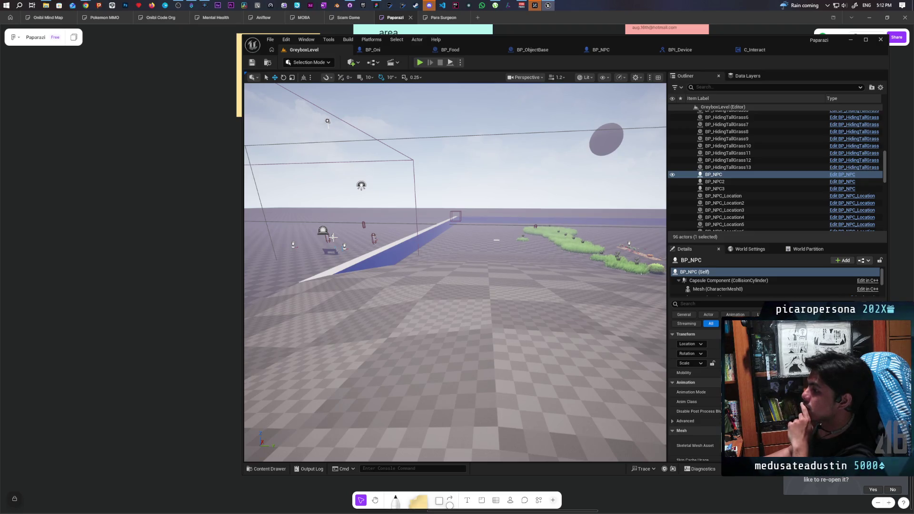
Ask Google AI Mode 'how do i trace the middle of the screen' and read the line-trace answer
{"action": "mouse_move", "coordinate": [85, 5]}
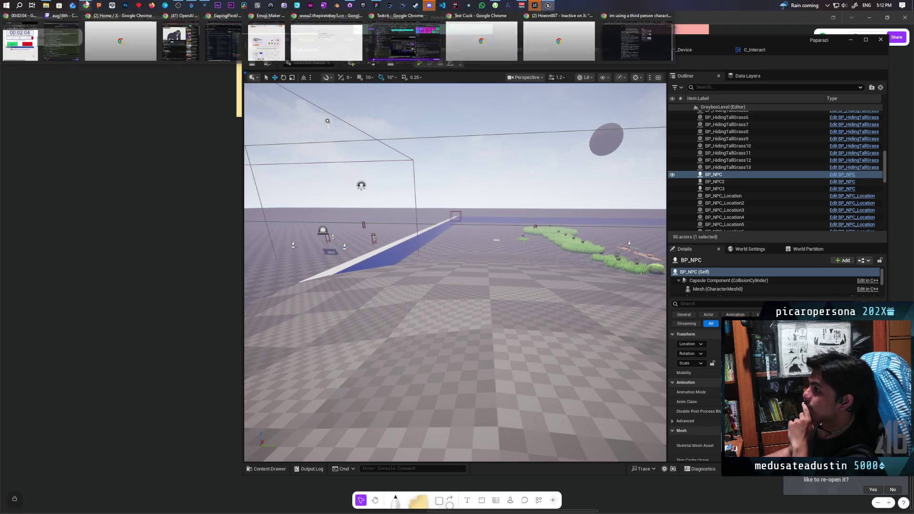
{"action": "left_click", "coordinate": [607, 15]}
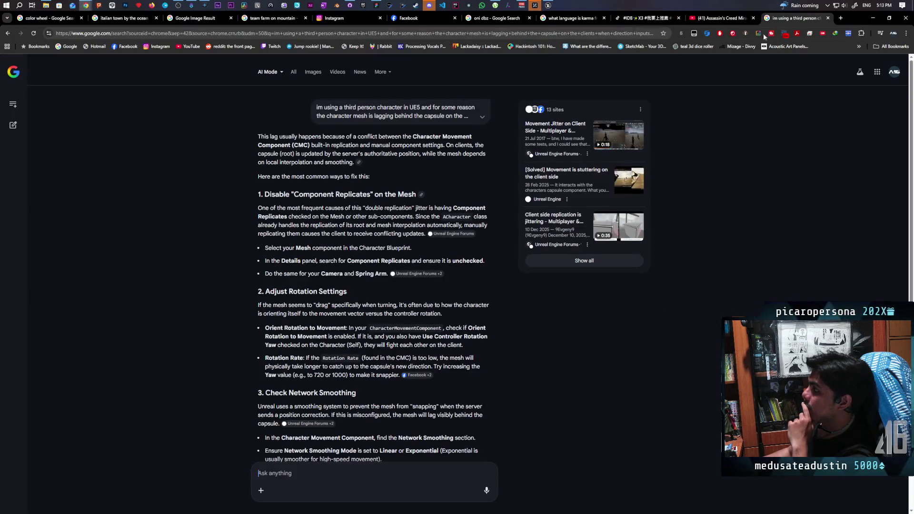
{"action": "type", "text": "how do i trace what is"}
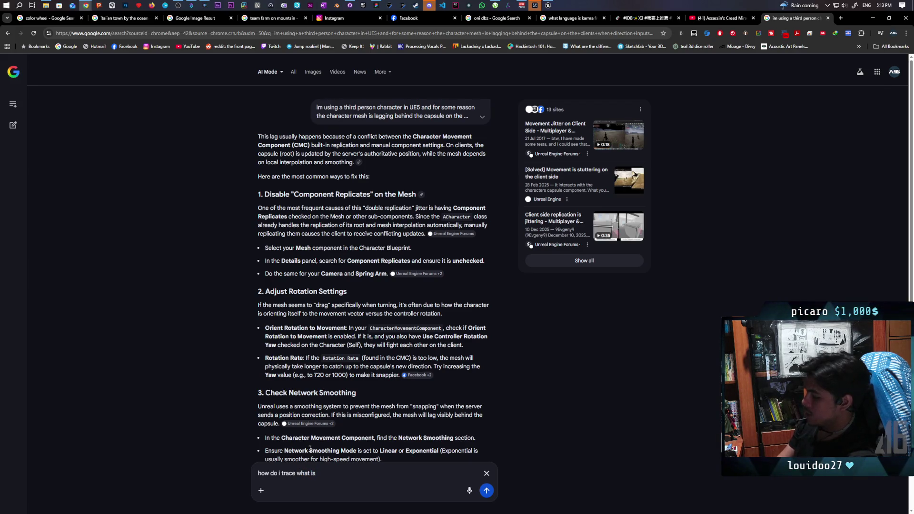
{"action": "type", "text": "the middle of the screen"}
{"action": "key", "text": "Return"}
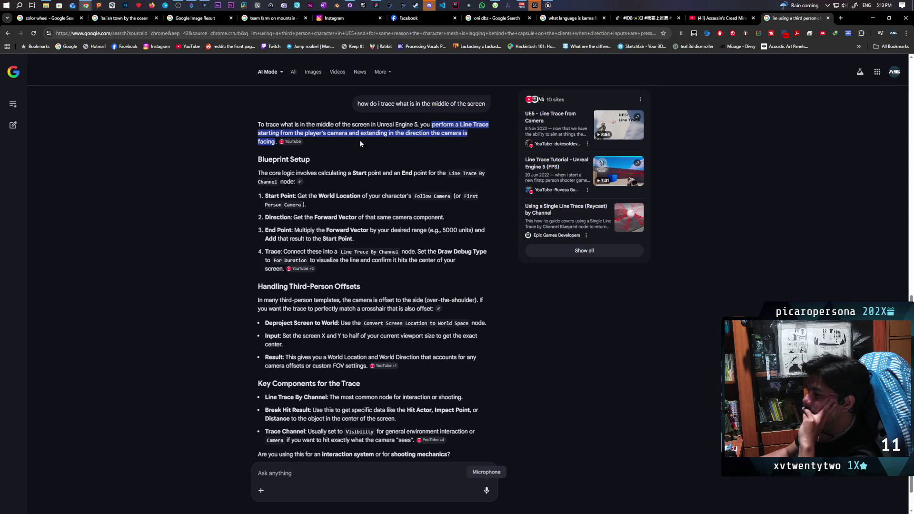
{"action": "scroll", "coordinate": [359, 183], "scroll_direction": "down", "scroll_amount": 2}
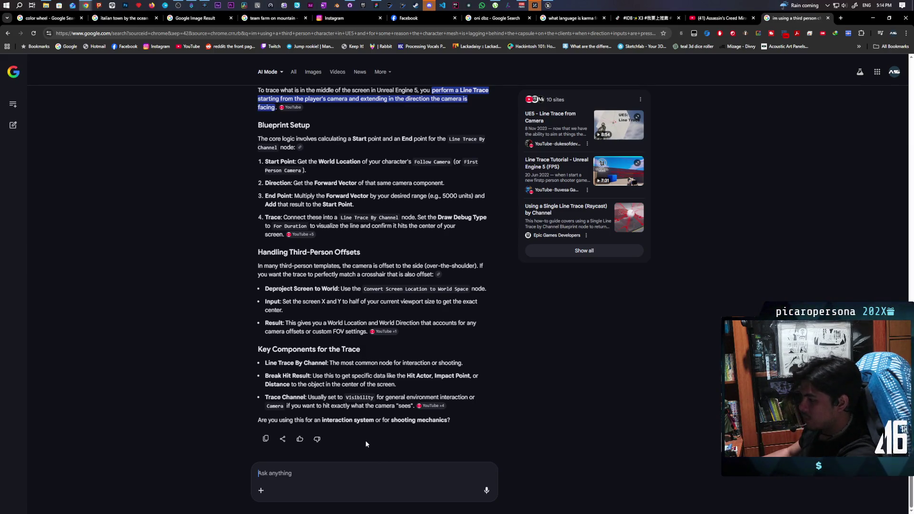
{"action": "type", "text": "im using a thi"}
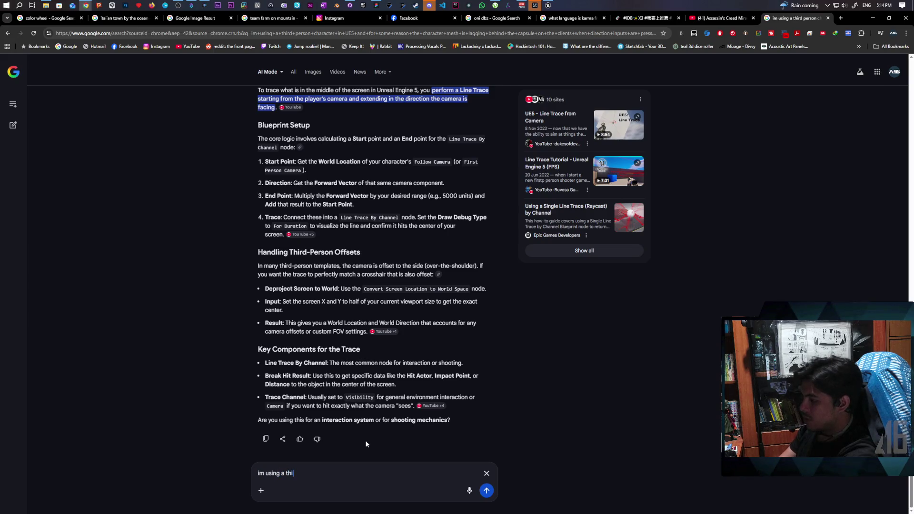
{"action": "type", "text": "rd person ca"}
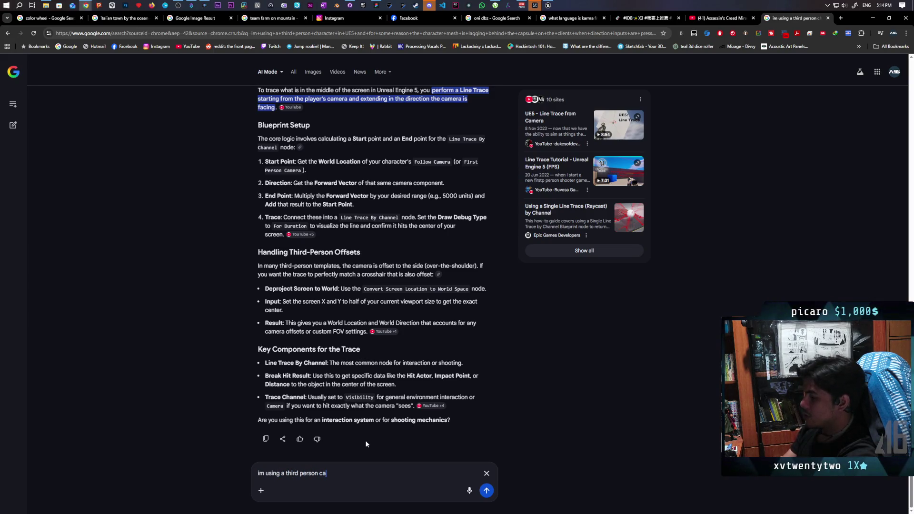
{"action": "type", "text": "mera so using the forward vecotr"}
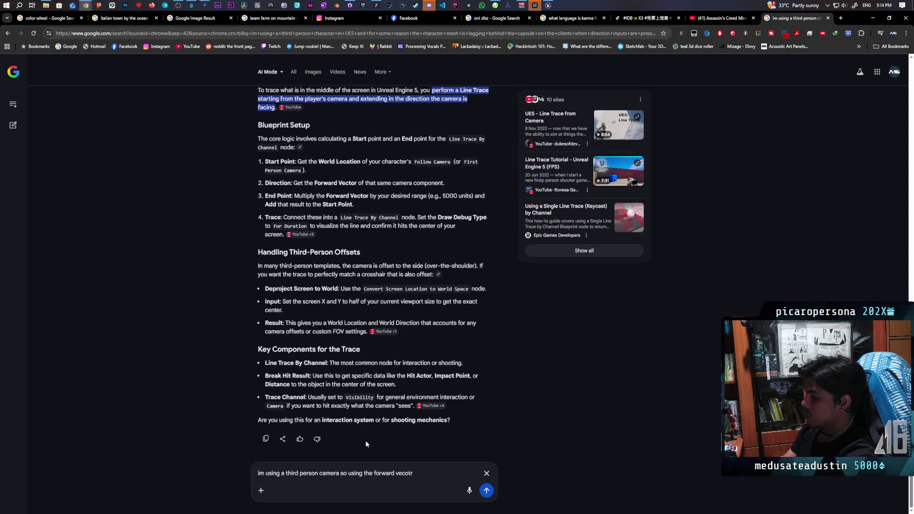
{"action": "key", "text": "BackSpace"}
{"action": "key", "text": "BackSpace"}
{"action": "key", "text": "BackSpace"}
Ask a follow-up about the third-person camera forward vector that 'always points to the player'
{"action": "type", "text": "tor alw"}
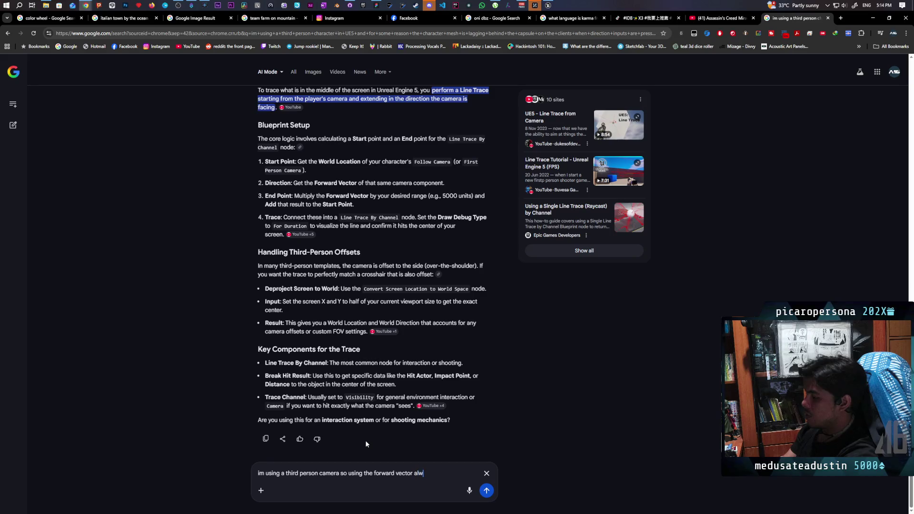
{"action": "type", "text": "ays"}
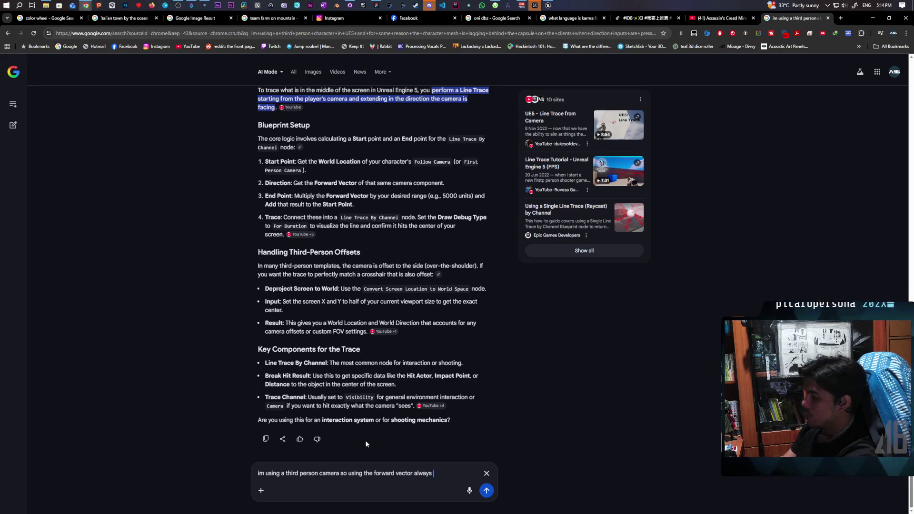
{"action": "type", "text": " points to "}
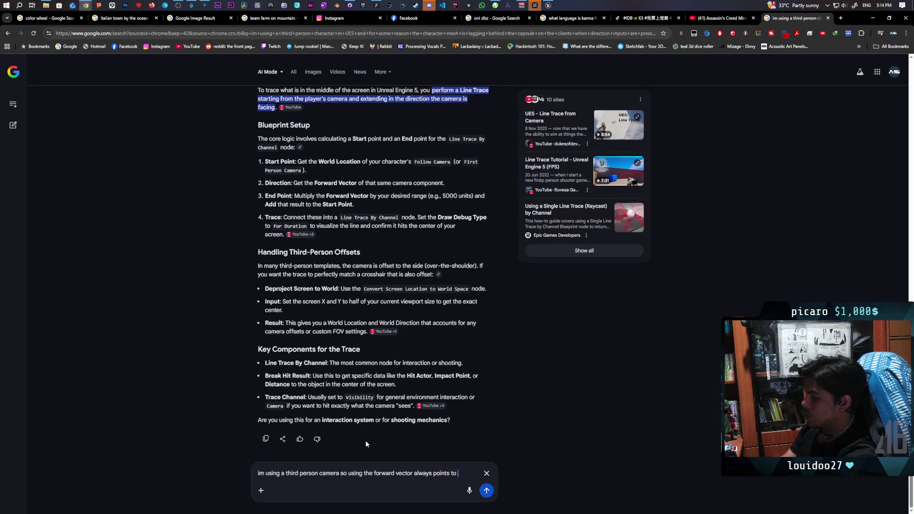
{"action": "type", "text": "the player"}
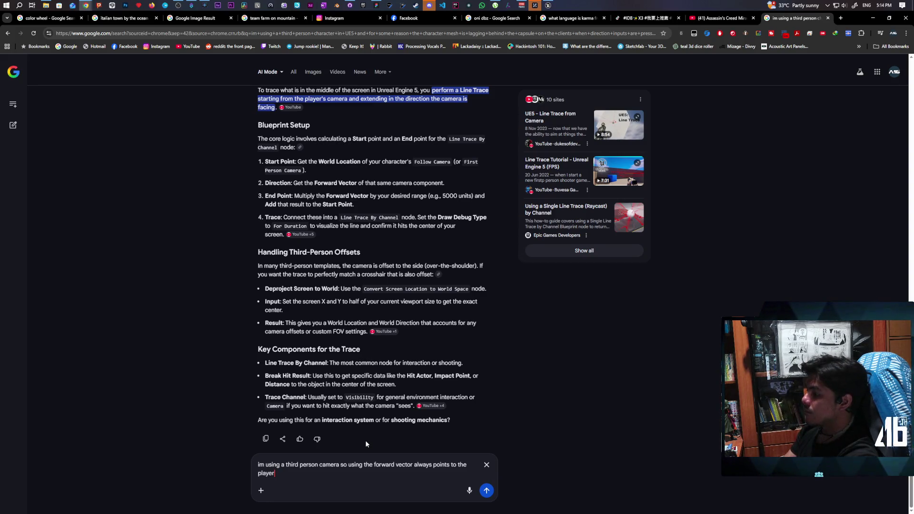
{"action": "key", "text": "Return"}
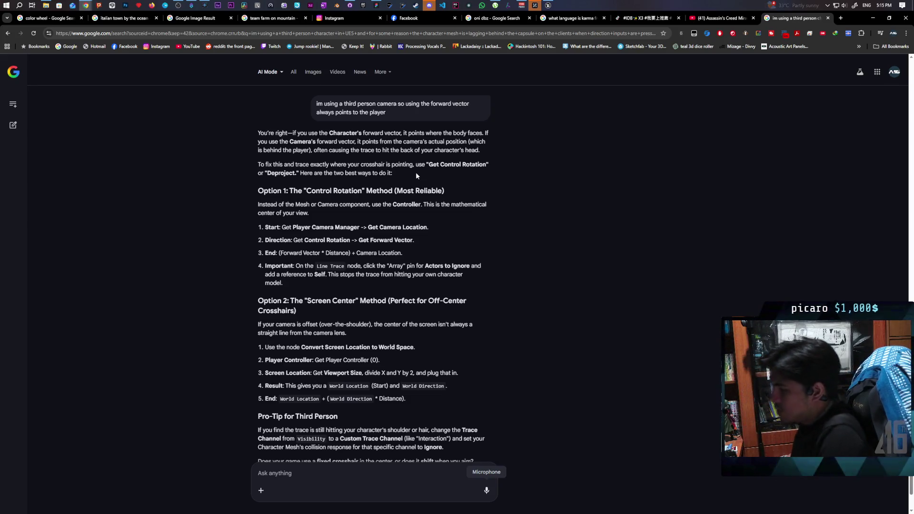
{"action": "scroll", "coordinate": [414, 171], "scroll_direction": "down", "scroll_amount": 1}
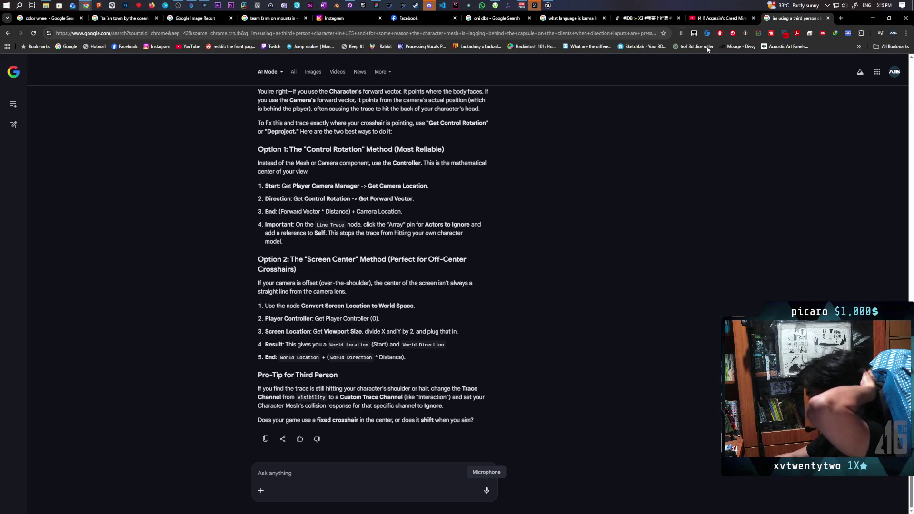
{"action": "mouse_move", "coordinate": [549, 5]}
{"action": "left_click", "coordinate": [541, 35]}
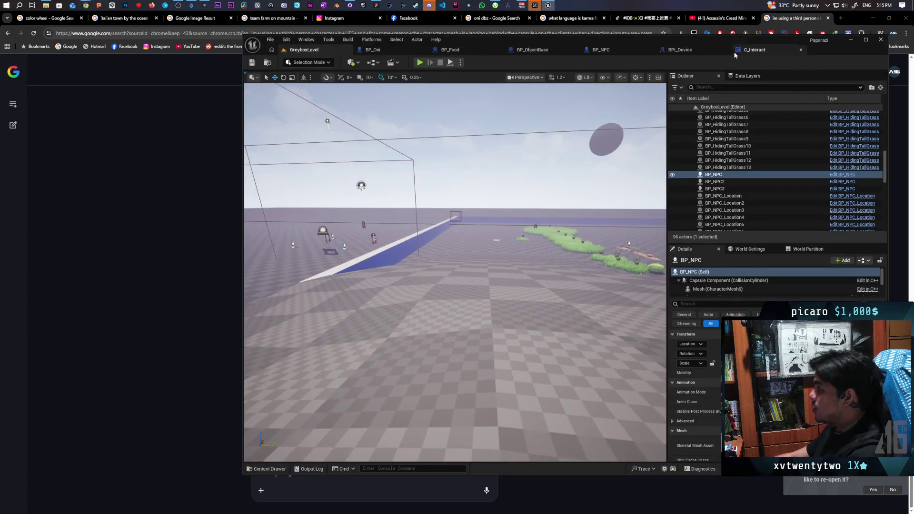
With Context Sensitive off, add a Convert Screen Location To World Space node to C_Interact
{"action": "left_click", "coordinate": [755, 50]}
{"action": "right_click", "coordinate": [434, 240]}
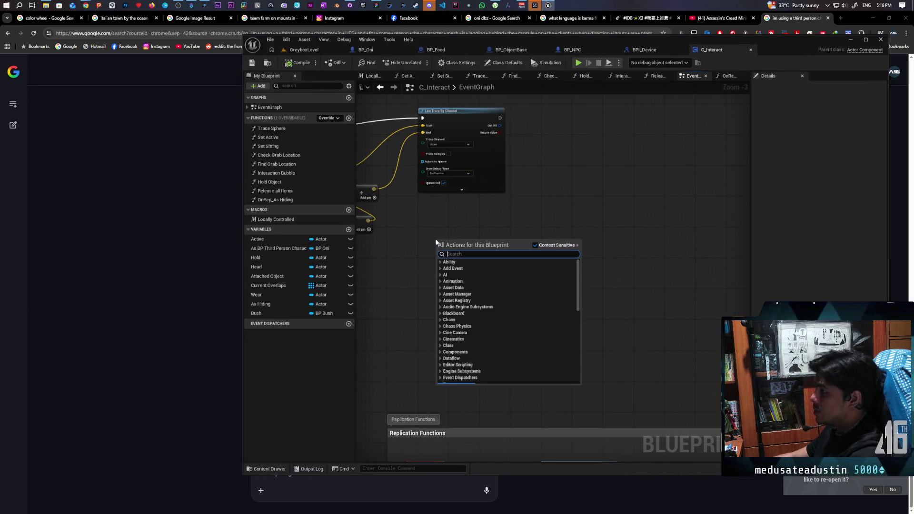
{"action": "type", "text": "convert screen"}
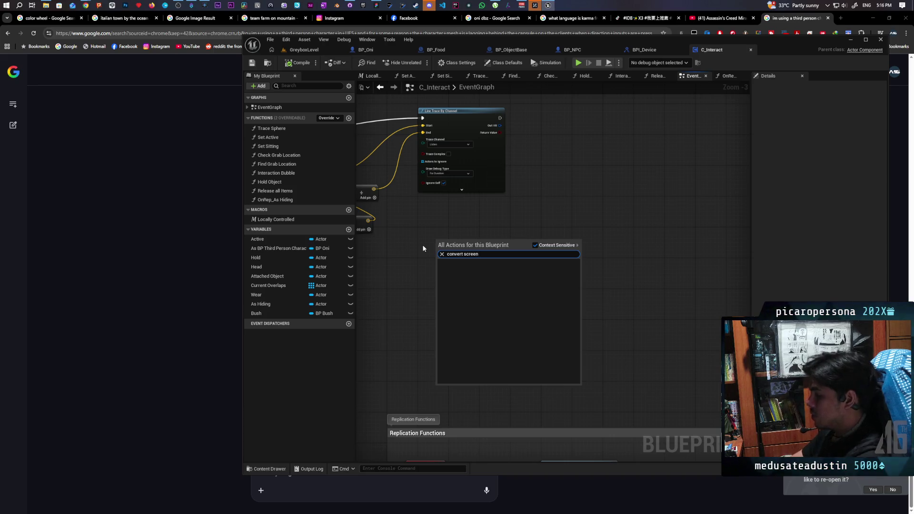
{"action": "left_click", "coordinate": [535, 245]}
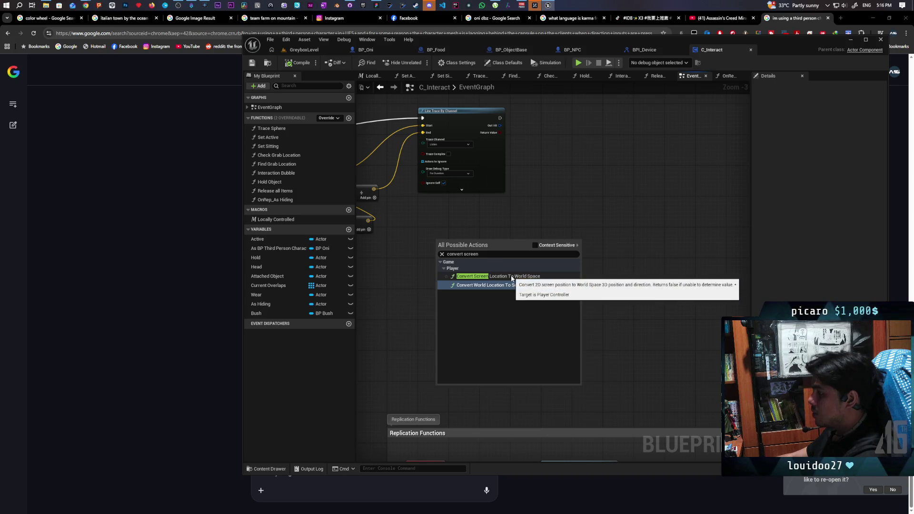
{"action": "left_click", "coordinate": [508, 277]}
{"action": "scroll", "coordinate": [471, 282], "scroll_direction": "up", "scroll_amount": 3}
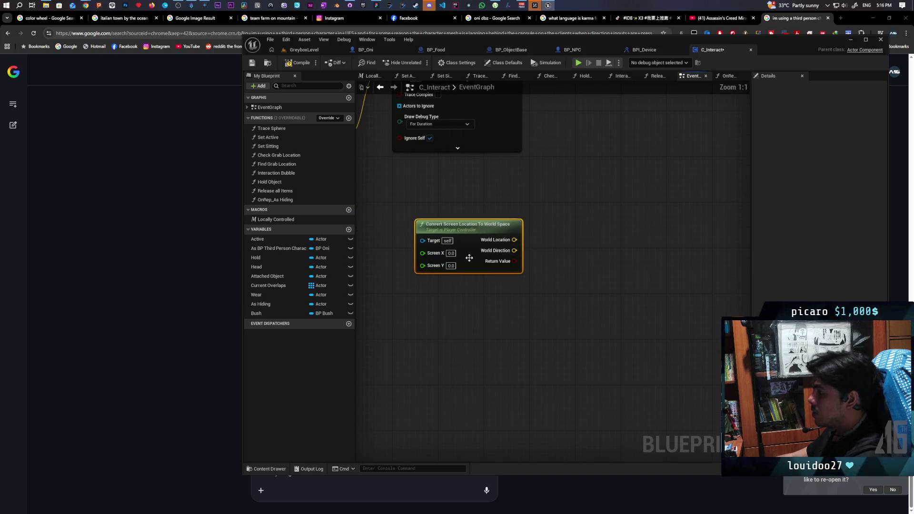
{"action": "left_click_drag", "start_coordinate": [476, 198], "coordinate": [594, 241]}
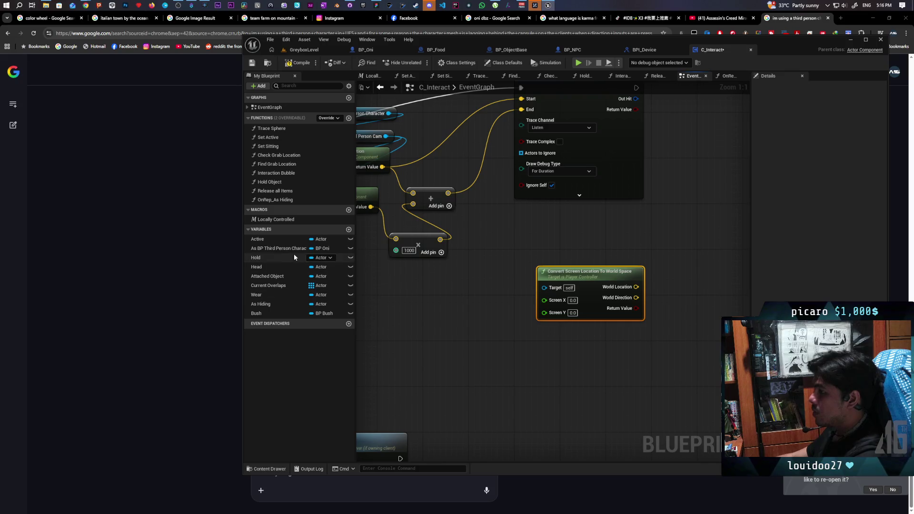
{"action": "scroll", "coordinate": [424, 362], "scroll_direction": "down", "scroll_amount": 4}
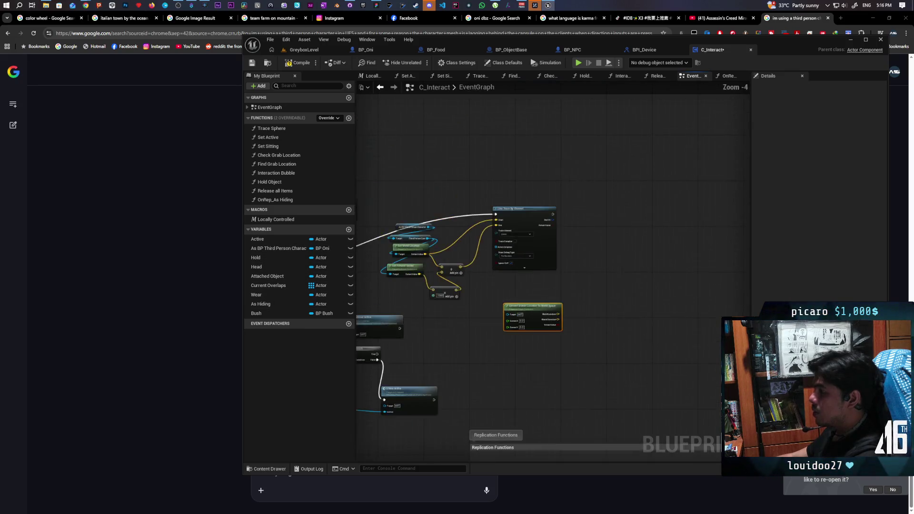
{"action": "scroll", "coordinate": [515, 313], "scroll_direction": "up", "scroll_amount": 3}
Add Get Player Controller and wire its Return Value into the conversion's Target
{"action": "right_click", "coordinate": [509, 299]}
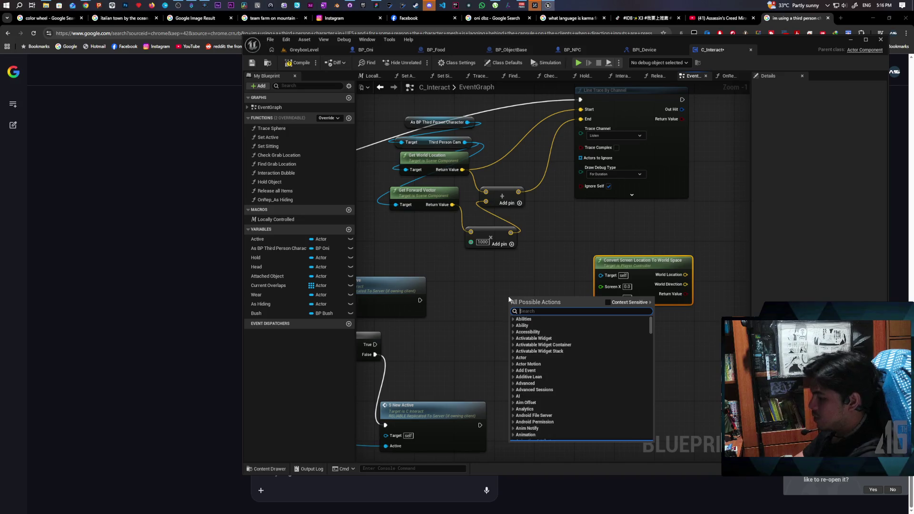
{"action": "type", "text": "get player controlle"}
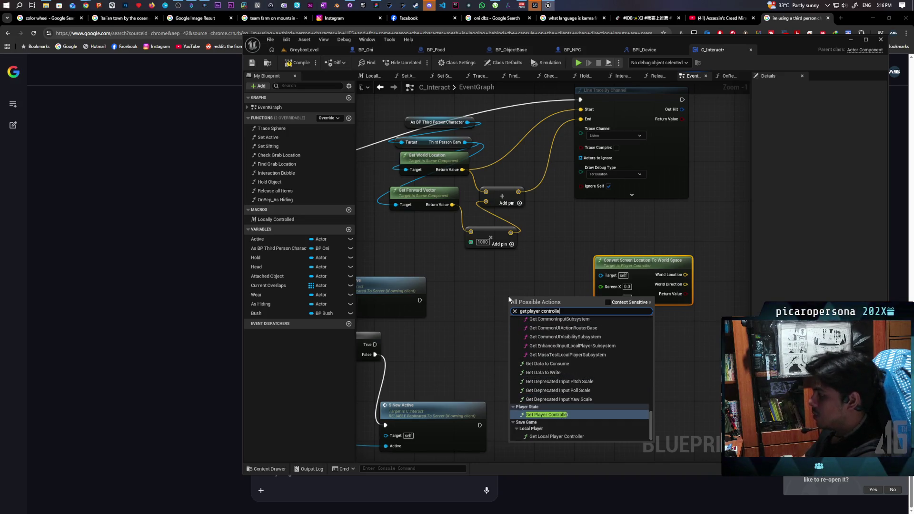
{"action": "key", "text": "Return"}
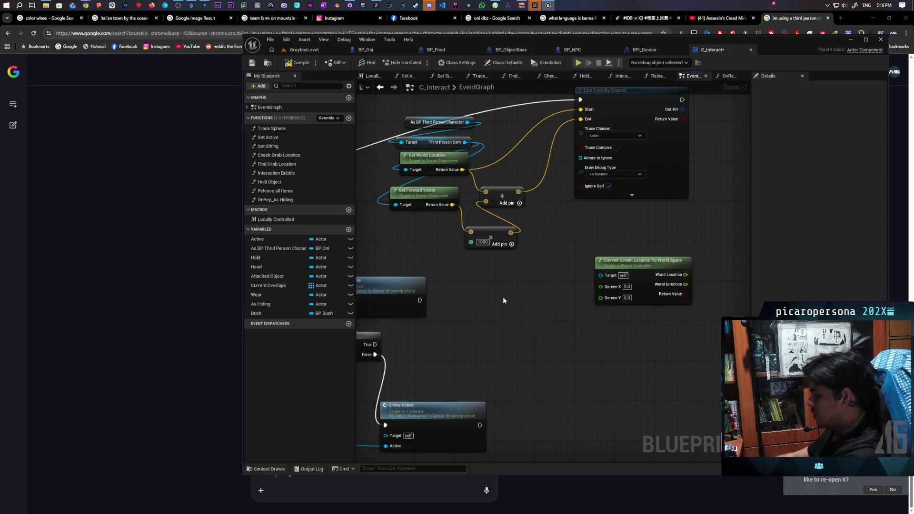
{"action": "right_click", "coordinate": [504, 297]}
{"action": "left_click", "coordinate": [498, 276]}
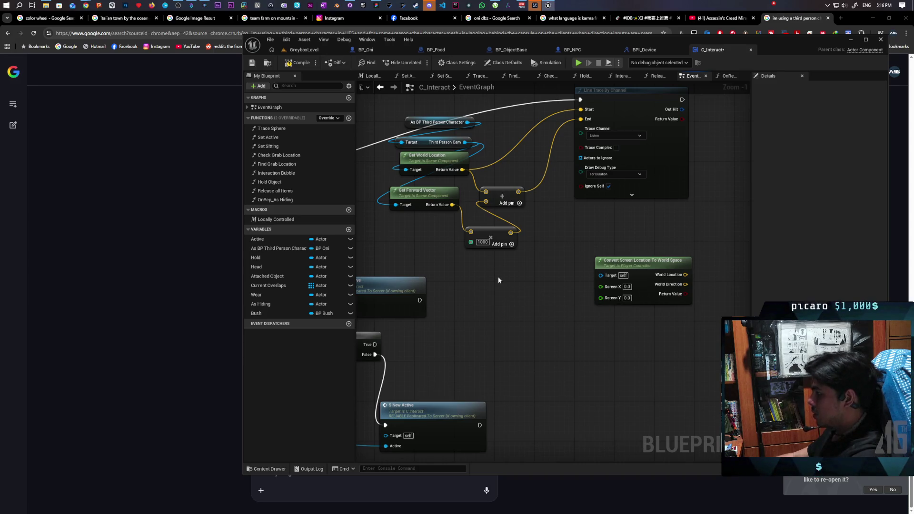
{"action": "right_click", "coordinate": [498, 276]}
{"action": "type", "text": "get p[la"}
{"action": "key", "text": "BackSpace"}
{"action": "key", "text": "BackSpace"}
{"action": "key", "text": "BackSpace"}
{"action": "type", "text": "layer "}
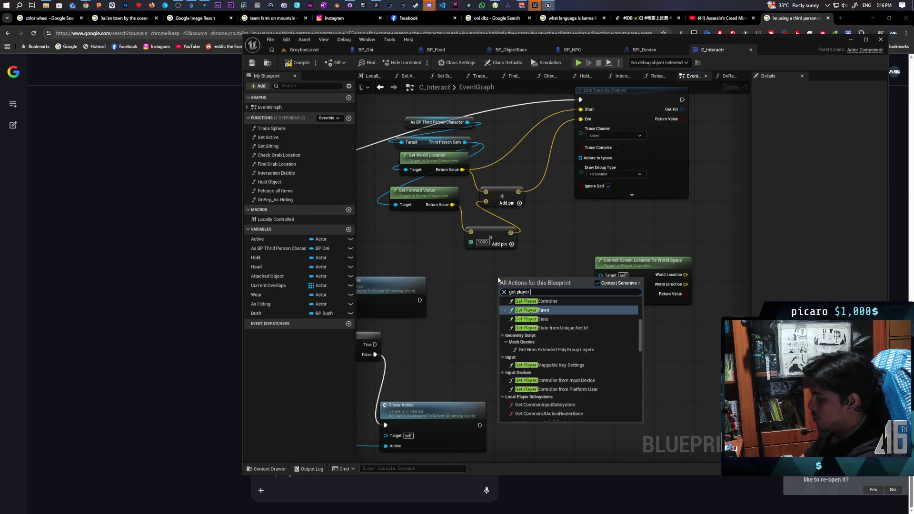
{"action": "type", "text": "controller"}
{"action": "key", "text": "Return"}
{"action": "mouse_move", "coordinate": [570, 289]}
{"action": "left_mouse_down"}
{"action": "mouse_move", "coordinate": [578, 301]}
{"action": "mouse_move", "coordinate": [601, 275]}
{"action": "mouse_move", "coordinate": [602, 228]}
{"action": "mouse_move", "coordinate": [621, 230]}
{"action": "mouse_move", "coordinate": [557, 357]}
{"action": "left_mouse_up"}
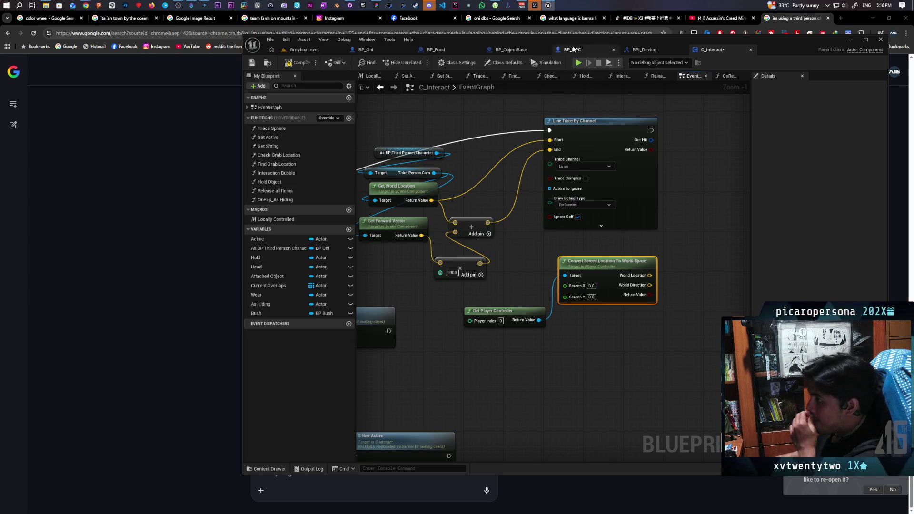
{"action": "mouse_move", "coordinate": [781, 43]}
{"action": "left_mouse_down"}
{"action": "mouse_move", "coordinate": [706, 398]}
{"action": "mouse_move", "coordinate": [701, 247]}
{"action": "mouse_move", "coordinate": [691, 344]}
{"action": "mouse_move", "coordinate": [673, 376]}
{"action": "left_mouse_up"}
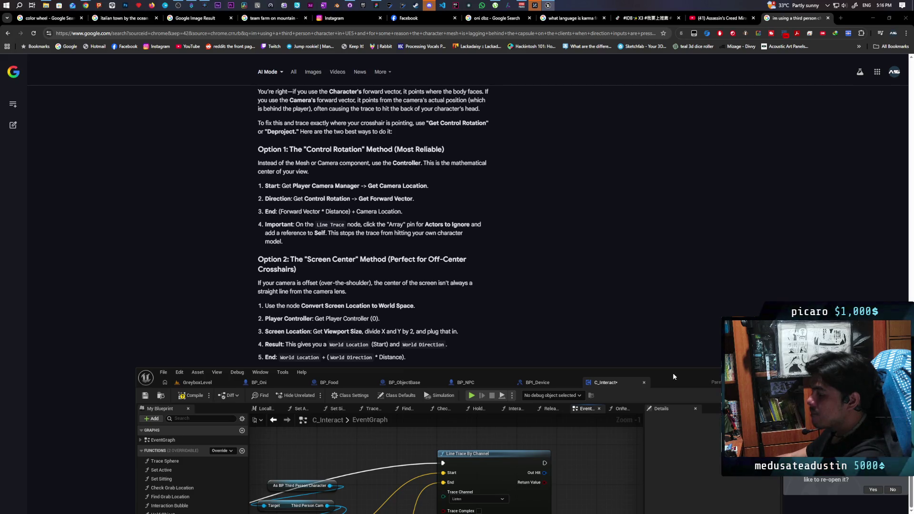
{"action": "left_click_drag", "start_coordinate": [673, 373], "coordinate": [681, 119]}
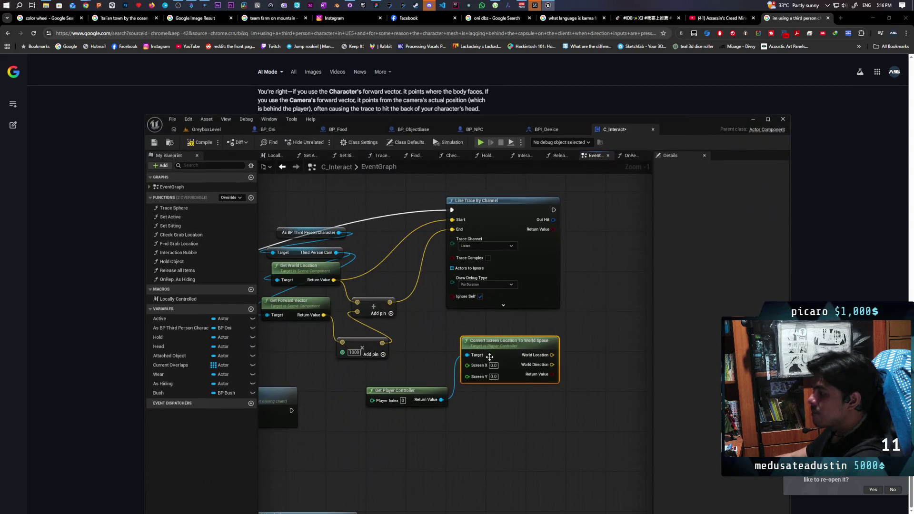
Feed Get Viewport Size through Break Vector 2D and two divide-by-2 nodes into Screen X and Y
{"action": "right_click", "coordinate": [417, 419]}
{"action": "type", "text": "get viewpoi"}
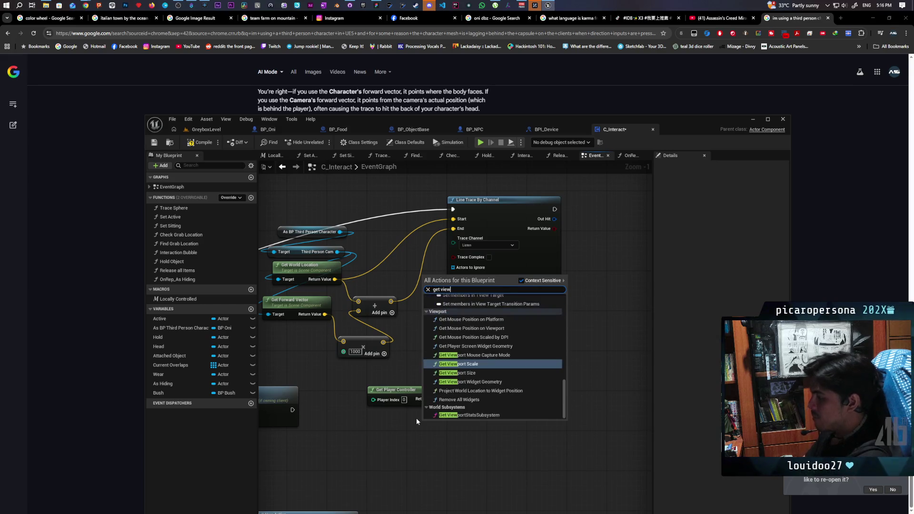
{"action": "key", "text": "BackSpace"}
{"action": "key", "text": "Down"}
{"action": "key", "text": "Return"}
{"action": "mouse_move", "coordinate": [432, 432]}
{"action": "left_mouse_down"}
{"action": "mouse_move", "coordinate": [343, 417]}
{"action": "mouse_move", "coordinate": [387, 442]}
{"action": "left_mouse_up"}
{"action": "type", "text": "brea"}
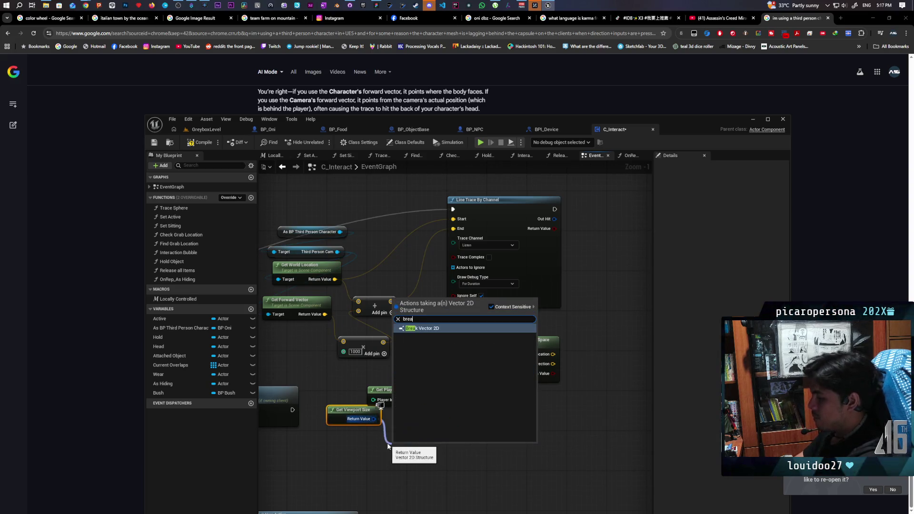
{"action": "key", "text": "Return"}
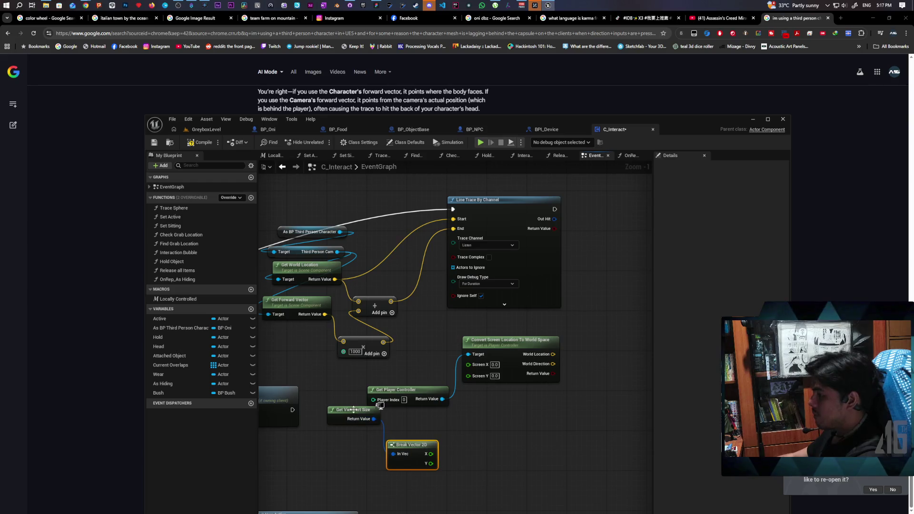
{"action": "left_click_drag", "start_coordinate": [353, 410], "coordinate": [354, 420]}
{"action": "mouse_move", "coordinate": [406, 445]}
{"action": "left_mouse_down"}
{"action": "mouse_move", "coordinate": [406, 429]}
{"action": "mouse_move", "coordinate": [452, 441]}
{"action": "left_mouse_up"}
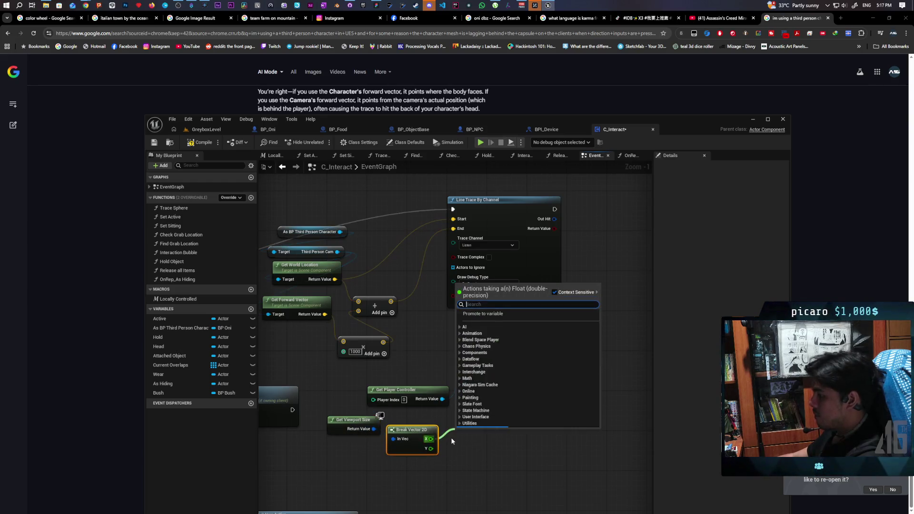
{"action": "type", "text": "/2"}
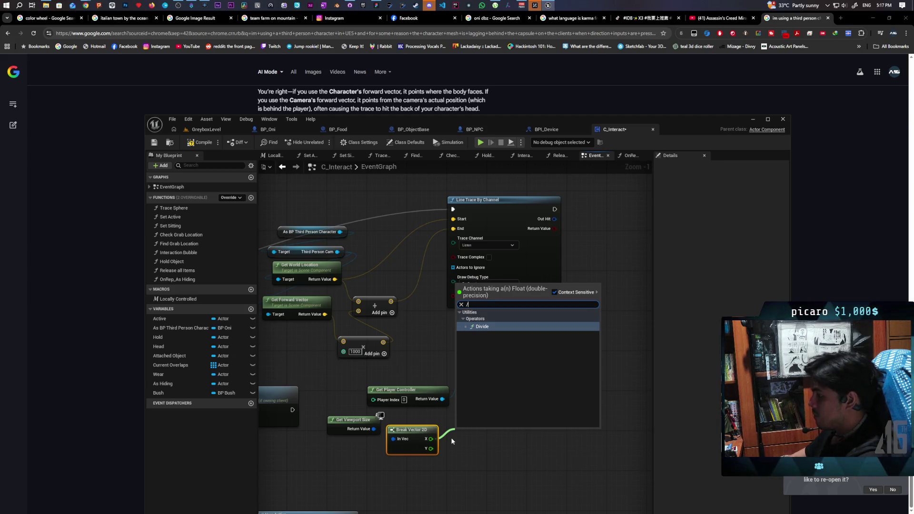
{"action": "key", "text": "Return"}
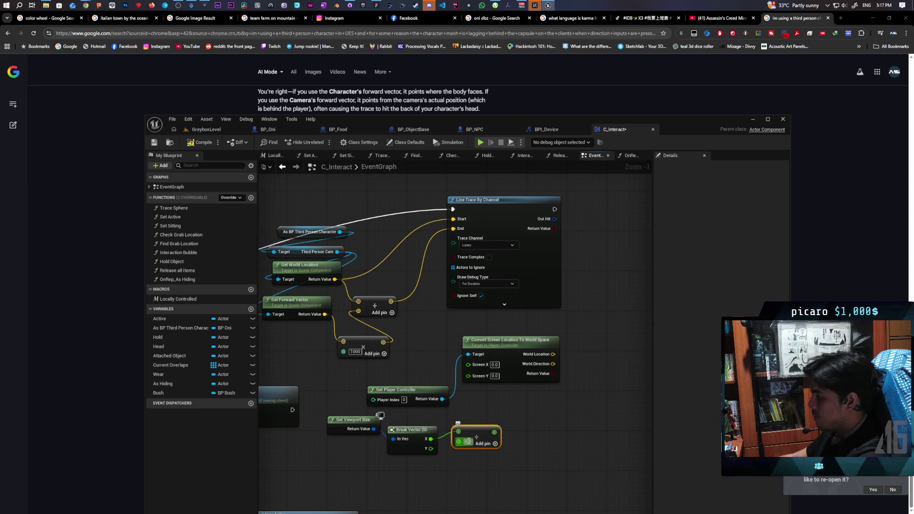
{"action": "left_click_drag", "start_coordinate": [497, 432], "coordinate": [469, 364]}
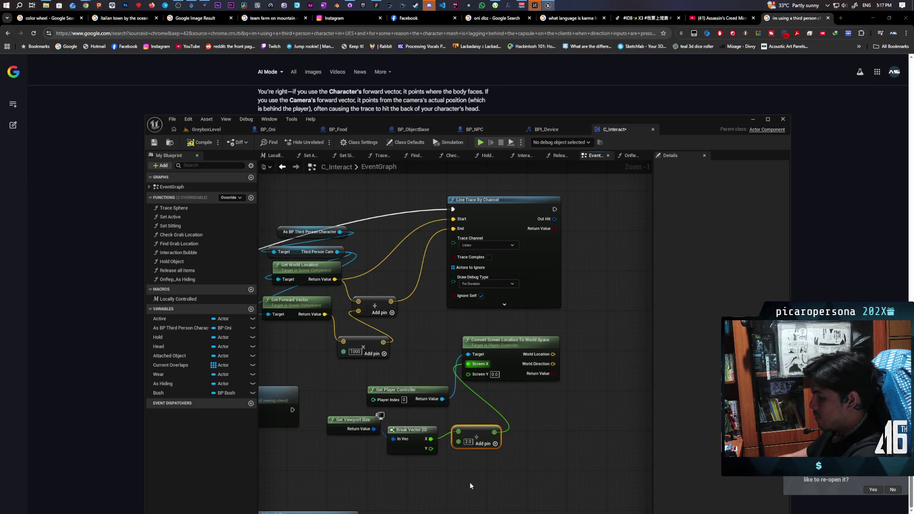
{"action": "mouse_move", "coordinate": [431, 448]}
{"action": "left_mouse_down"}
{"action": "mouse_move", "coordinate": [480, 481]}
{"action": "mouse_move", "coordinate": [469, 373]}
{"action": "left_mouse_up"}
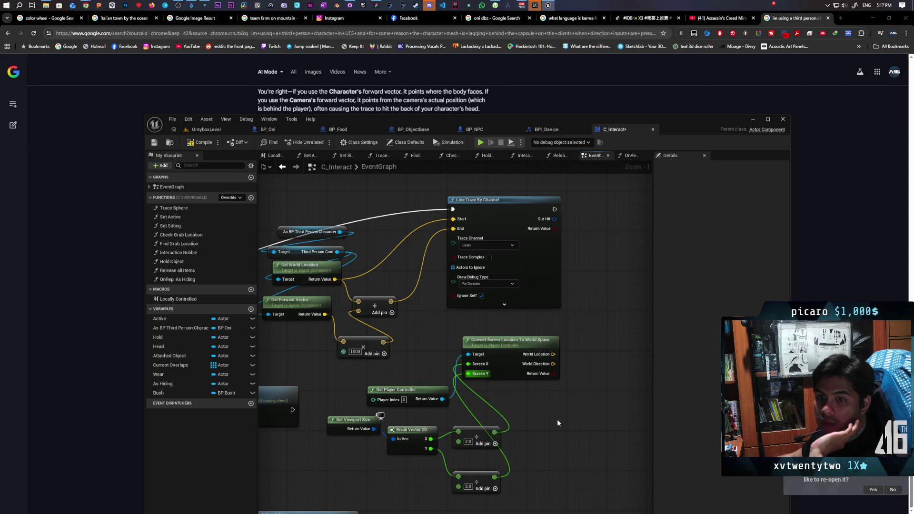
Wire World Location and World Direction into the line trace's end-point math
{"action": "left_click_drag", "start_coordinate": [572, 394], "coordinate": [579, 399]}
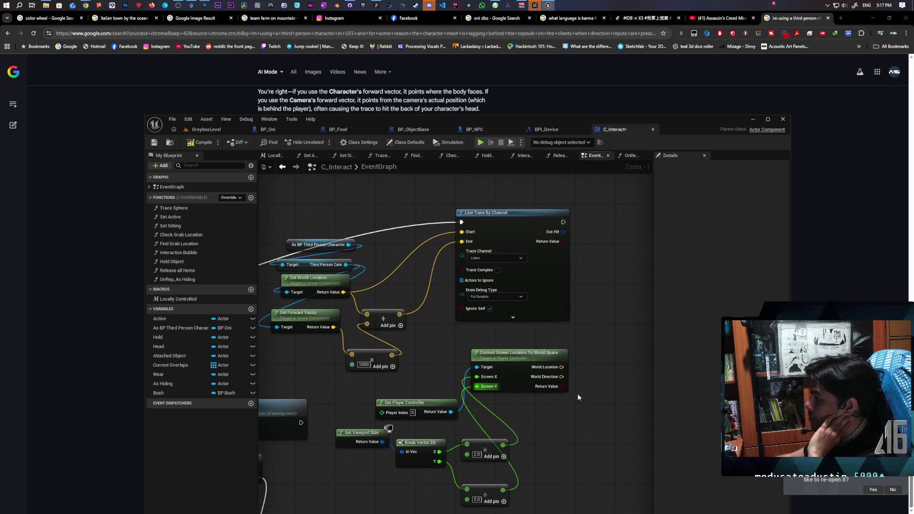
{"action": "mouse_move", "coordinate": [563, 367]}
{"action": "left_mouse_down"}
{"action": "mouse_move", "coordinate": [585, 357]}
{"action": "mouse_move", "coordinate": [445, 261]}
{"action": "mouse_move", "coordinate": [461, 241]}
{"action": "left_mouse_up"}
{"action": "mouse_move", "coordinate": [562, 377]}
{"action": "left_mouse_down"}
{"action": "mouse_move", "coordinate": [578, 376]}
{"action": "mouse_move", "coordinate": [316, 379]}
{"action": "mouse_move", "coordinate": [351, 354]}
{"action": "left_mouse_up"}
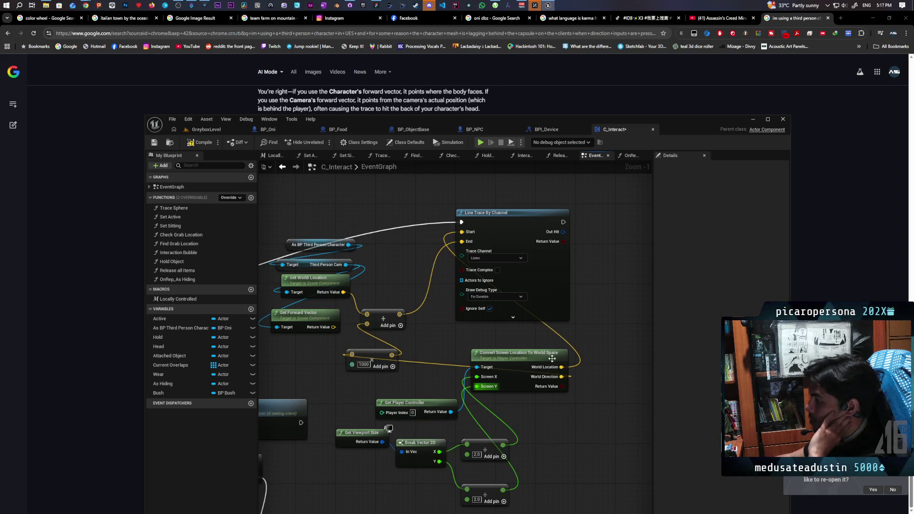
{"action": "left_click_drag", "start_coordinate": [562, 367], "coordinate": [367, 314]}
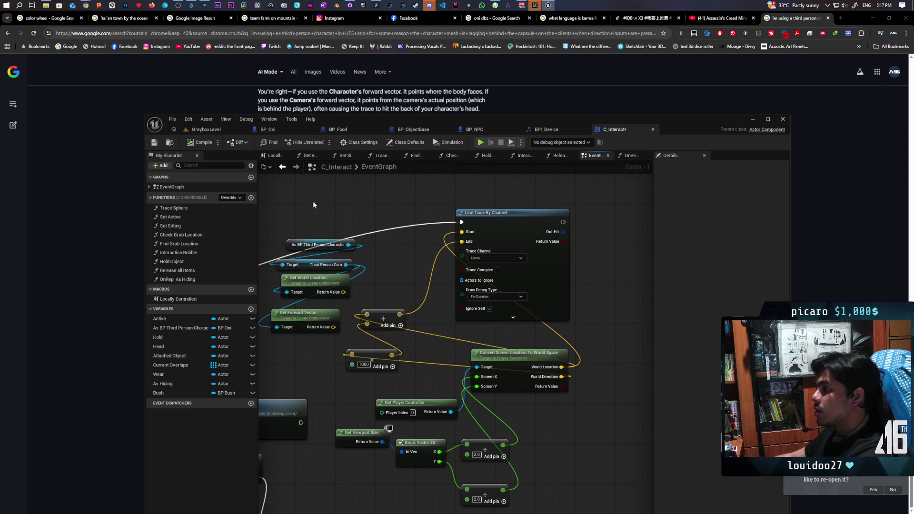
Start a GreyboxLevel play-test and walk the character toward the arch
{"action": "left_click", "coordinate": [209, 130]}
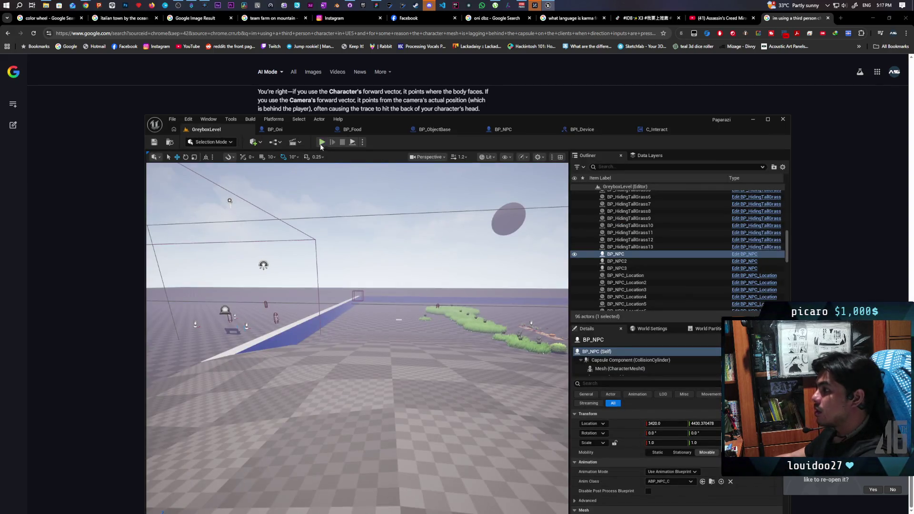
{"action": "left_click", "coordinate": [322, 142]}
{"action": "key", "text": "w"}
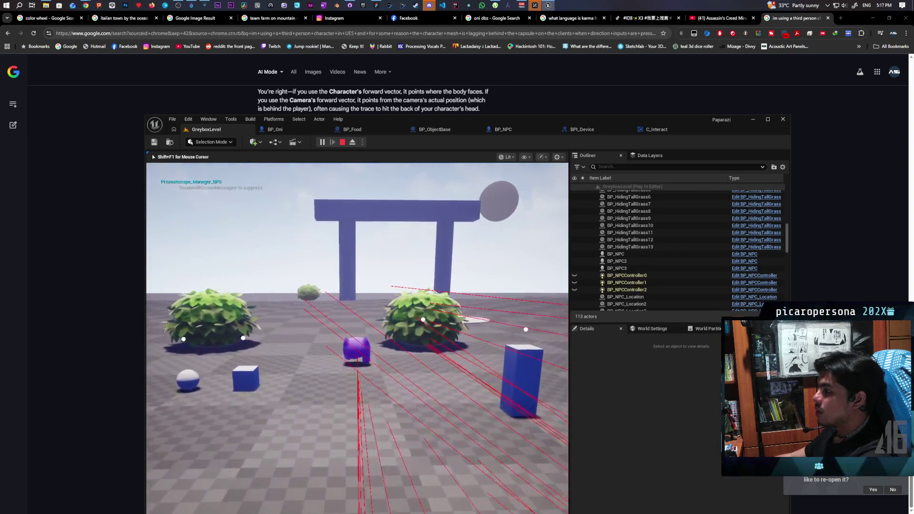
{"action": "key", "text": "w"}
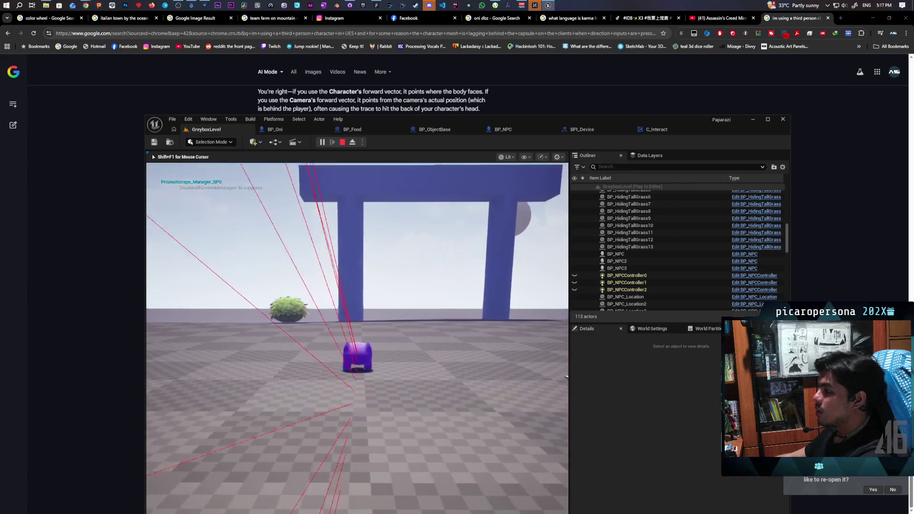
{"action": "key", "text": "w"}
{"action": "key", "text": "w"}
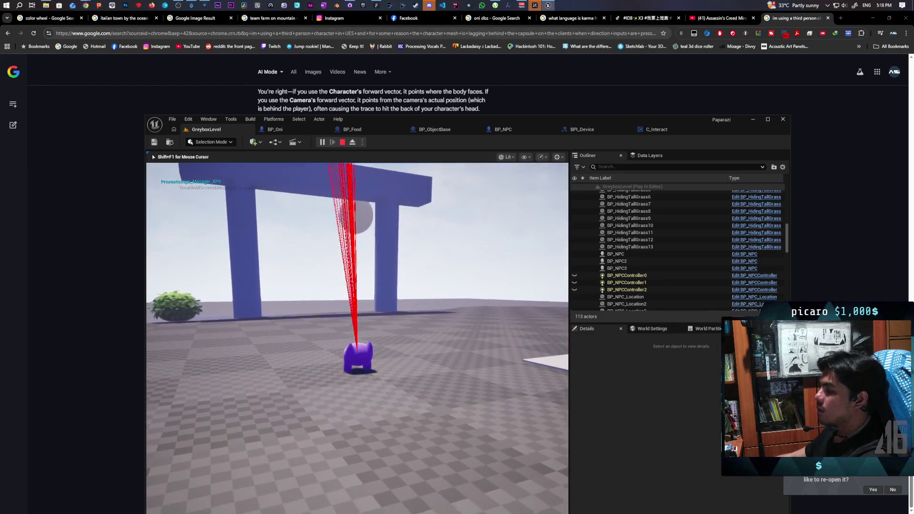
Resume the game, walk onto the white platform until the NPC is in view, then stop playing
{"action": "key", "text": "shift+F1"}
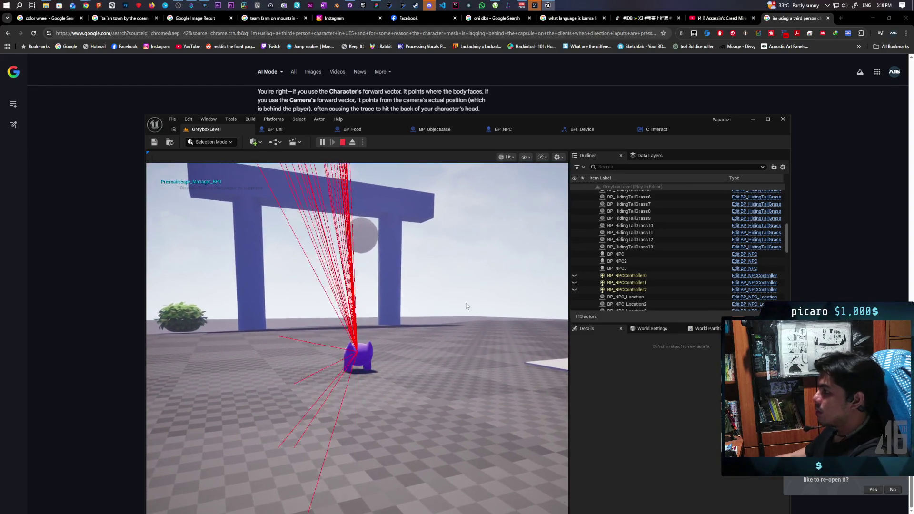
{"action": "key", "text": "alt+Tab"}
{"action": "left_click", "coordinate": [548, 5]}
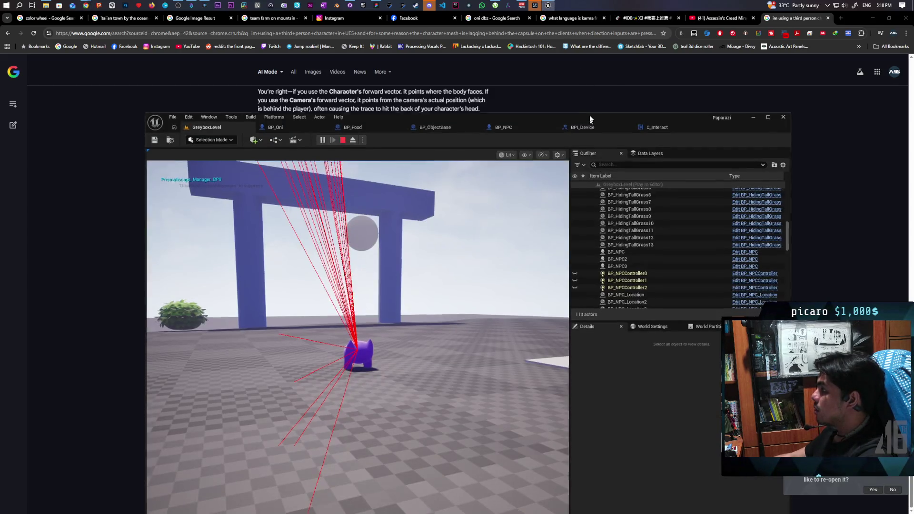
{"action": "left_click_drag", "start_coordinate": [589, 119], "coordinate": [621, 38]}
{"action": "left_click", "coordinate": [390, 266]}
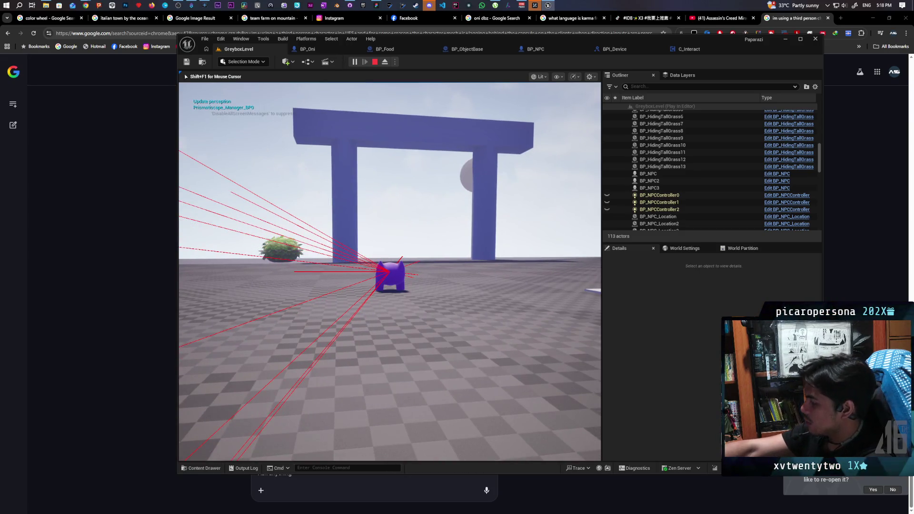
{"action": "key", "text": "w"}
{"action": "key", "text": "w"}
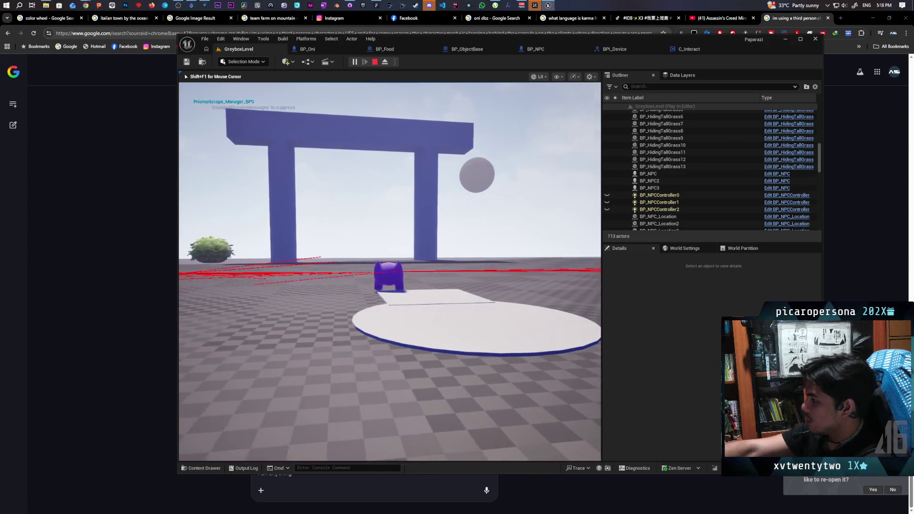
{"action": "key", "text": "w"}
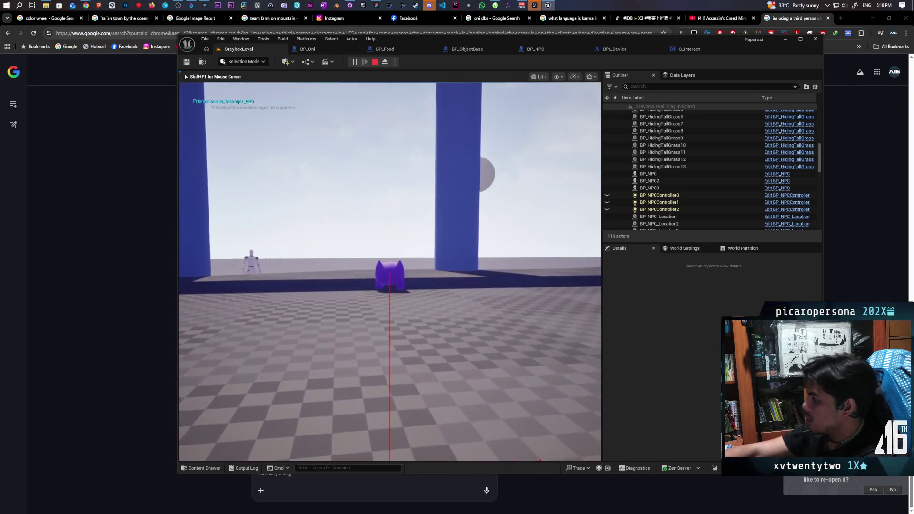
{"action": "key", "text": "w"}
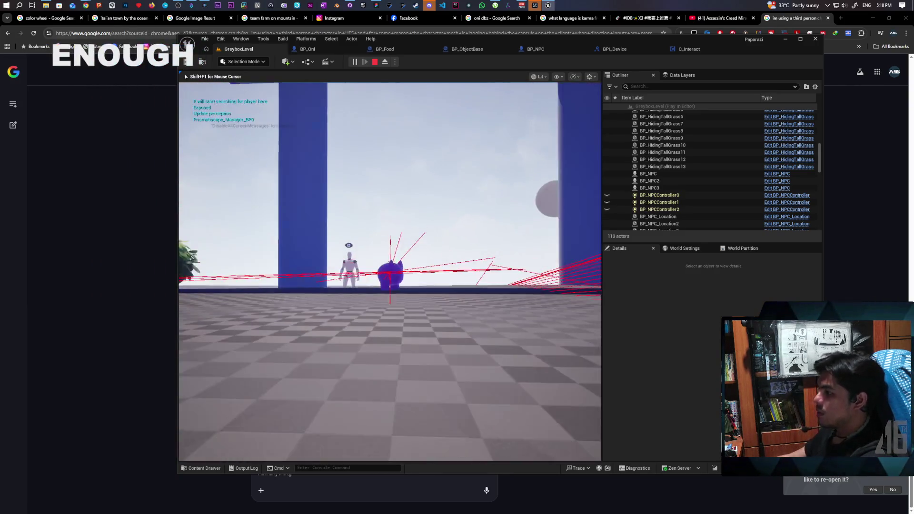
{"action": "key", "text": "w"}
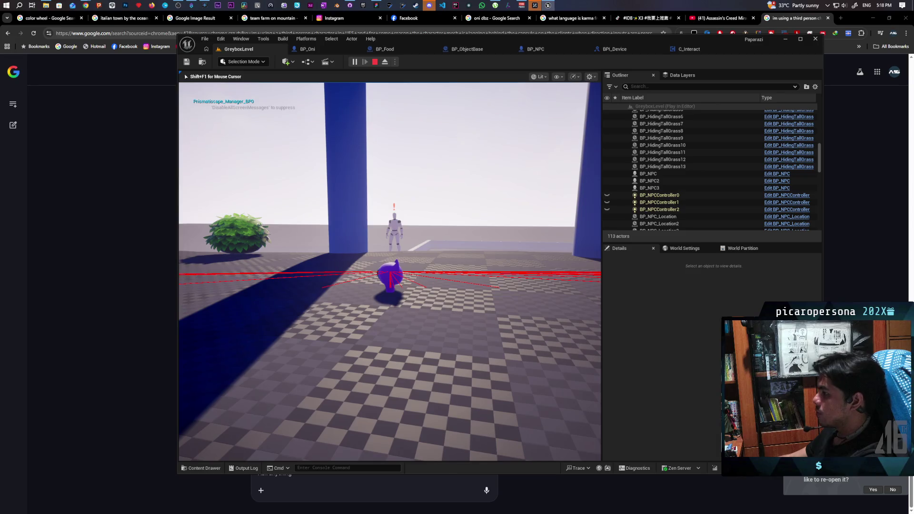
{"action": "key", "text": "Escape"}
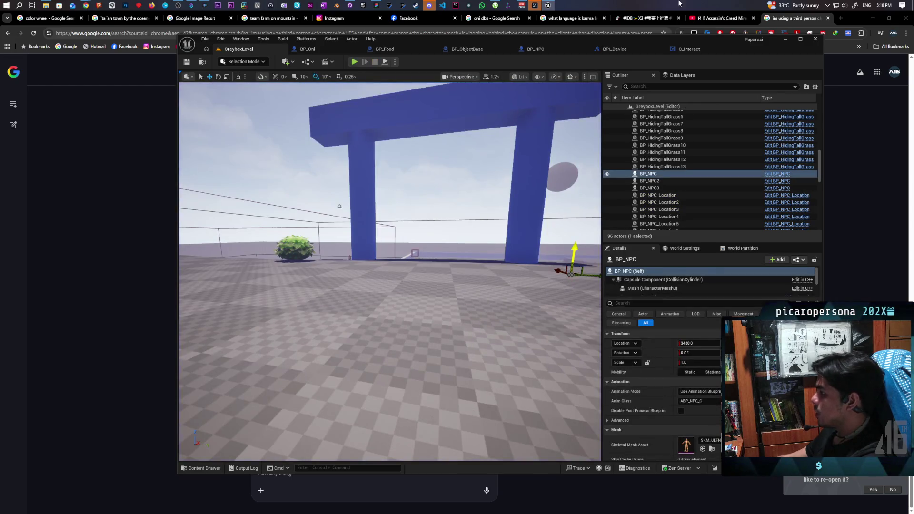
Set the lower Division node's divisor to 3, then play-test walking toward the blue pillars
{"action": "left_click", "coordinate": [689, 49]}
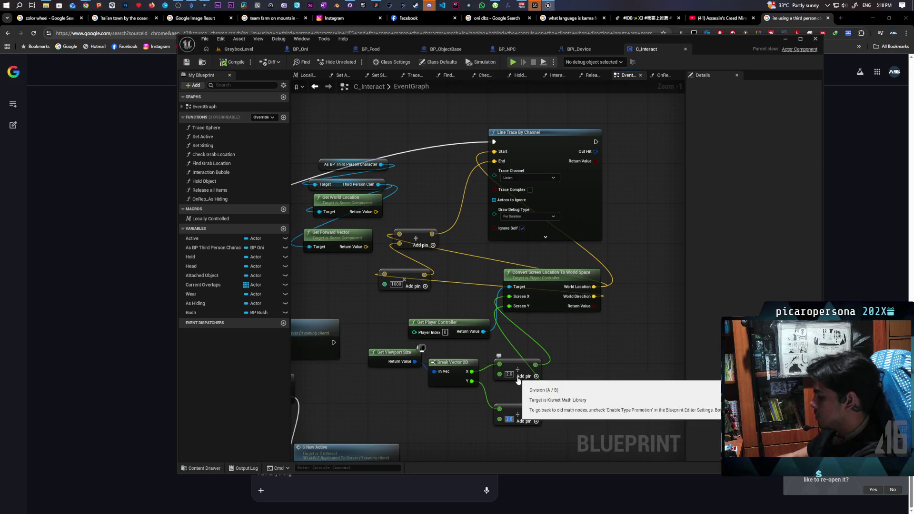
{"action": "type", "text": "3"}
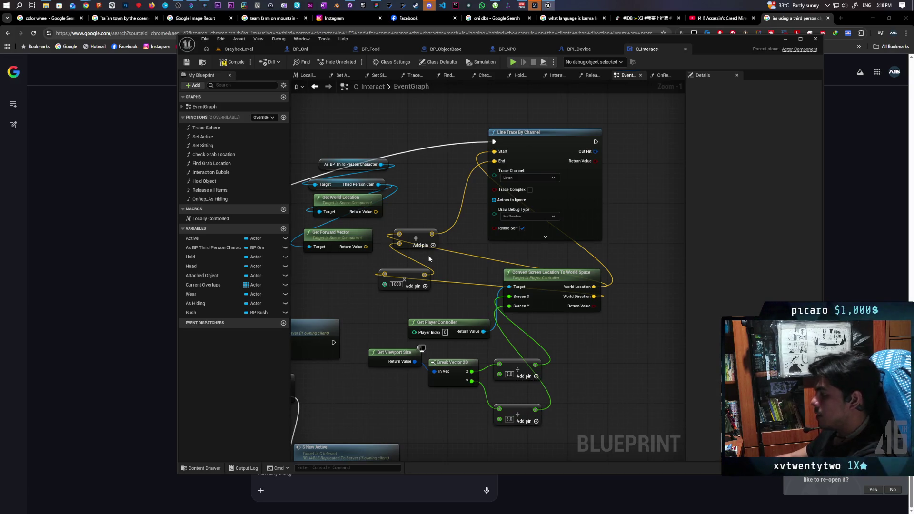
{"action": "left_click", "coordinate": [251, 50]}
{"action": "left_click", "coordinate": [355, 62]}
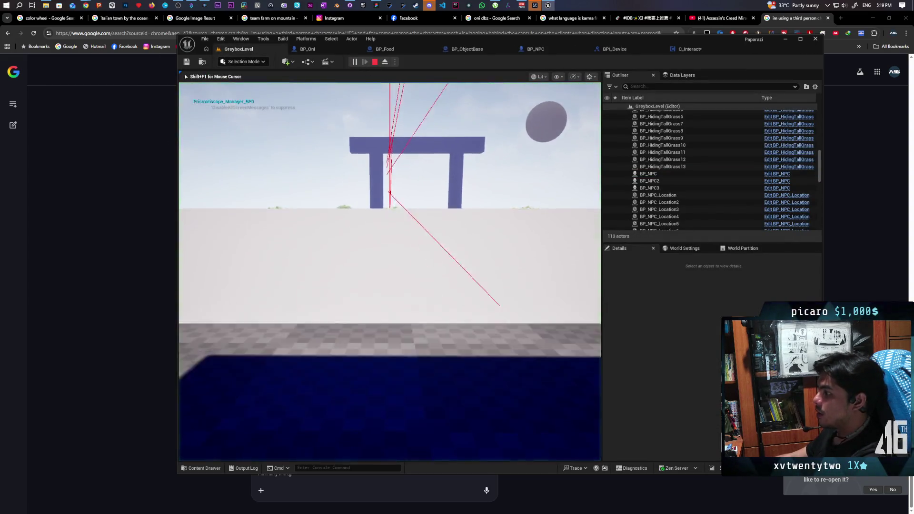
{"action": "key", "text": "w"}
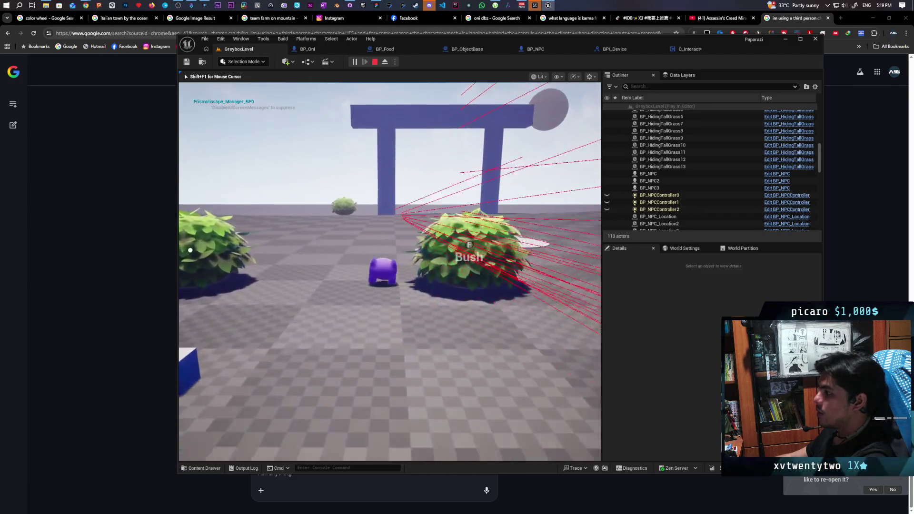
{"action": "key", "text": "w"}
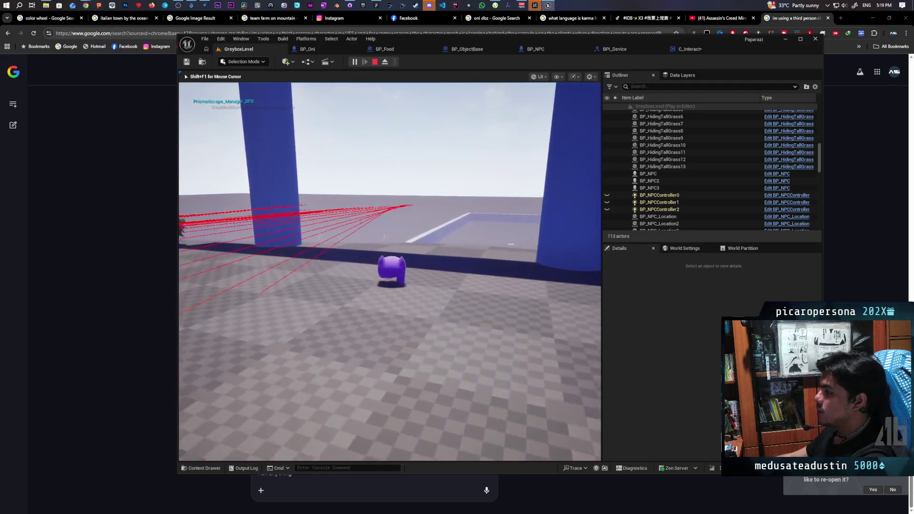
{"action": "key", "text": "Escape"}
{"action": "left_click", "coordinate": [699, 50]}
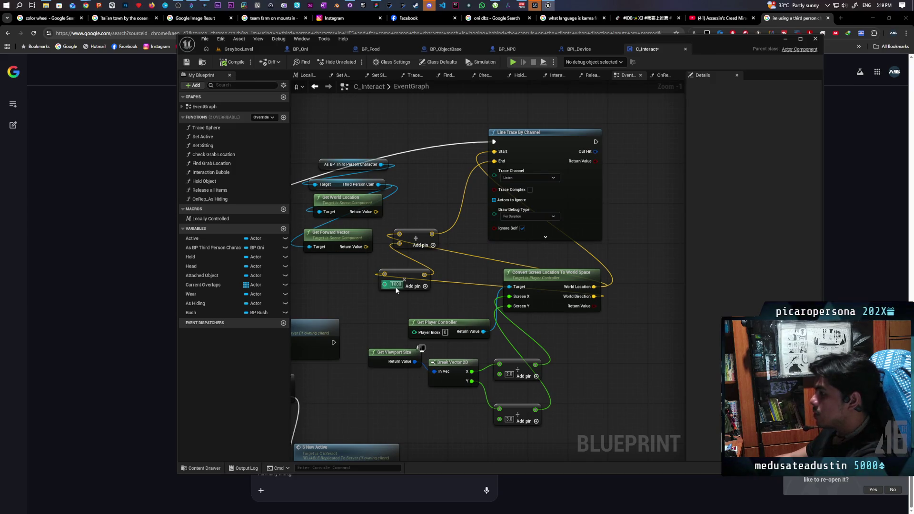
Change the C_Interact multiply node's trace length from 1000 to 3000
{"action": "type", "text": "3000"}
{"action": "key", "text": "Return"}
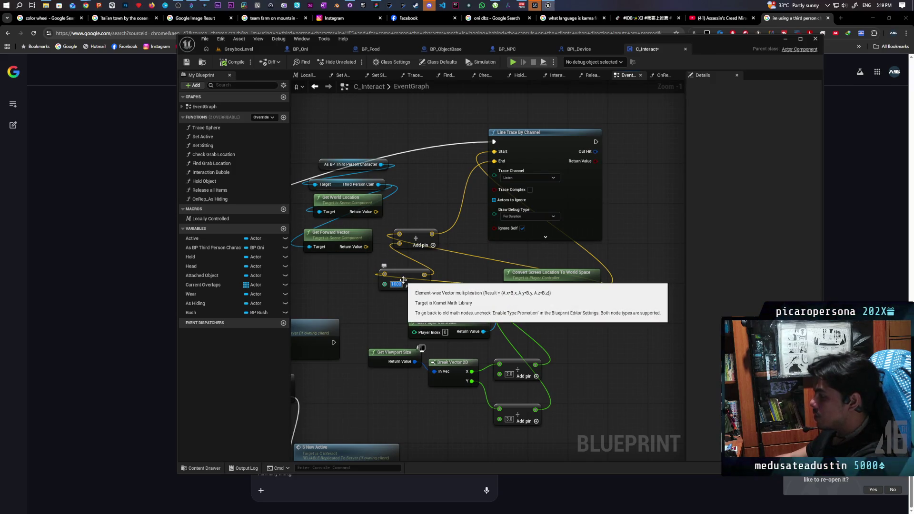
{"action": "scroll", "coordinate": [403, 281], "scroll_direction": "up", "scroll_amount": 1}
{"action": "left_click", "coordinate": [248, 50]}
Play-test the 3000-unit trace, walking past the blue gate and pillars to face the NPC by the ramp
{"action": "left_click", "coordinate": [355, 62]}
{"action": "key", "text": "w"}
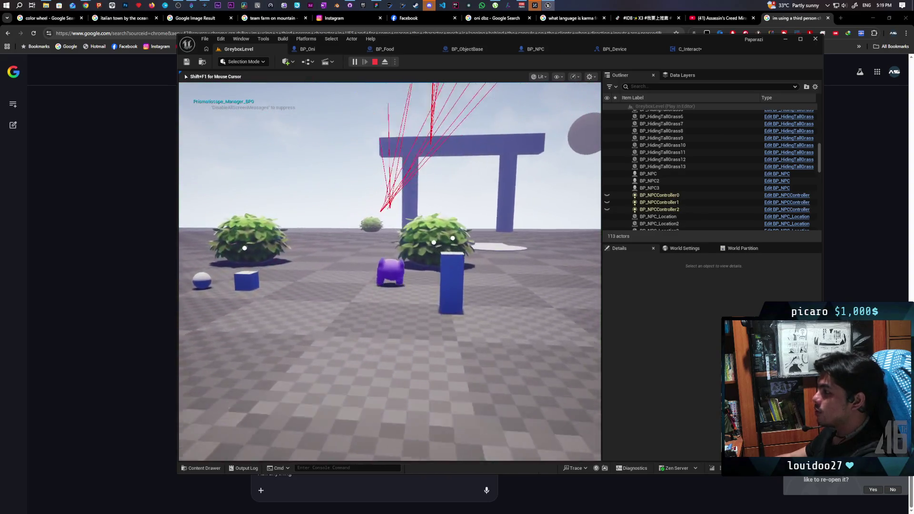
{"action": "key", "text": "w"}
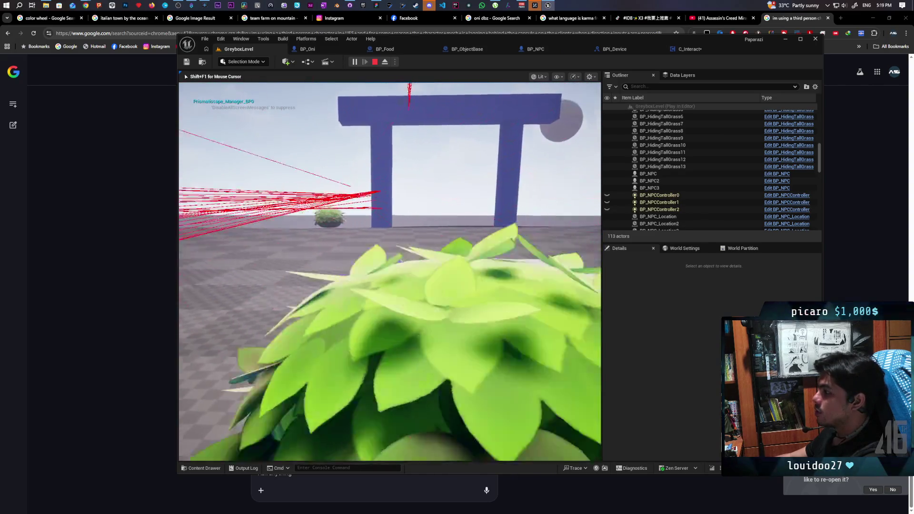
{"action": "key", "text": "w"}
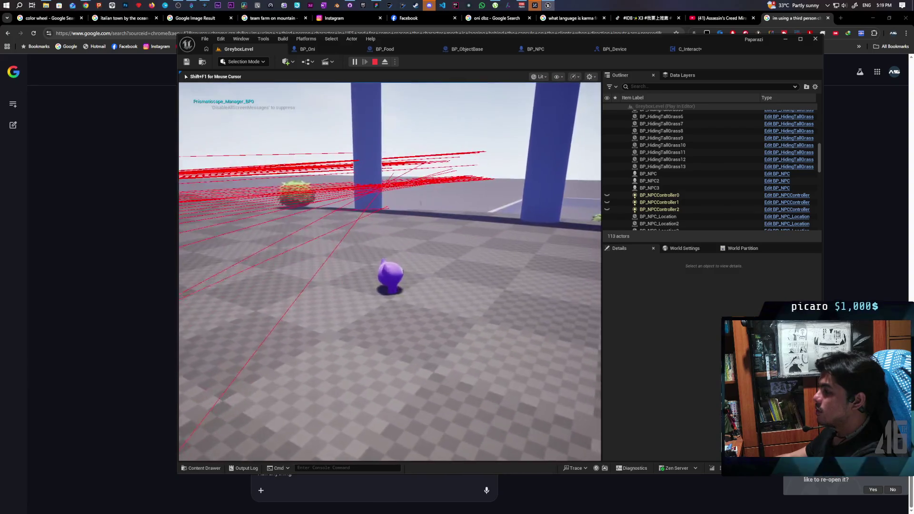
{"action": "key", "text": "w"}
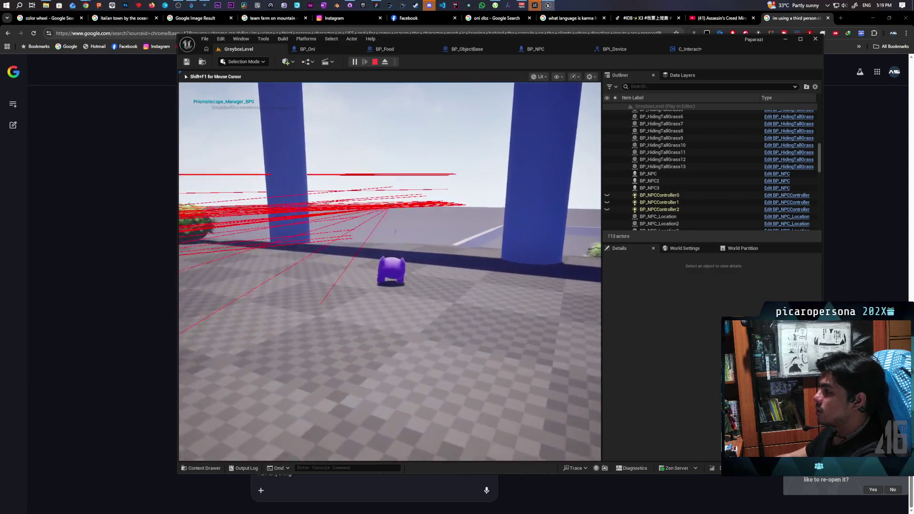
{"action": "key", "text": "w"}
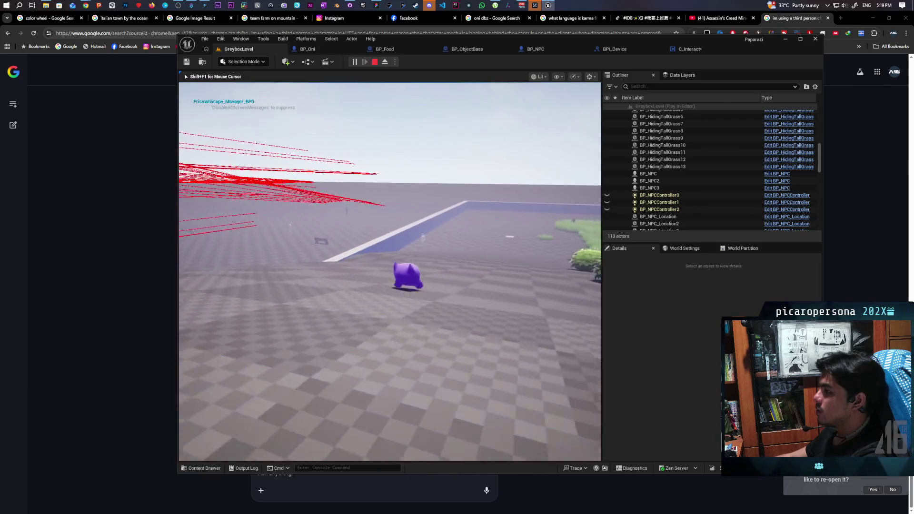
{"action": "key", "text": "w"}
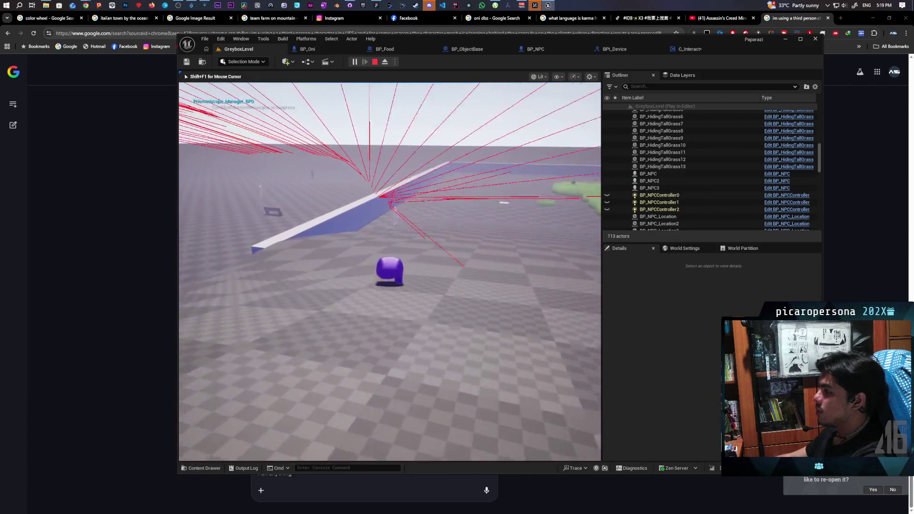
{"action": "key", "text": "w"}
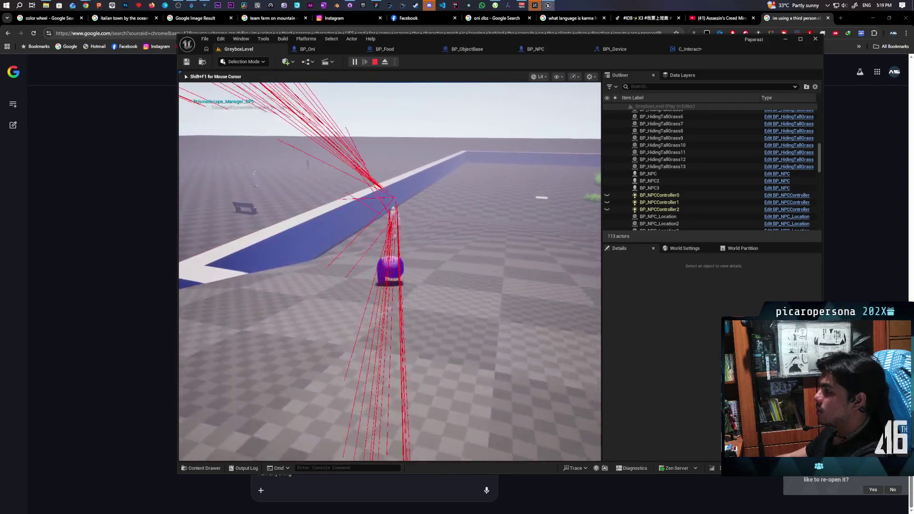
{"action": "key", "text": "s"}
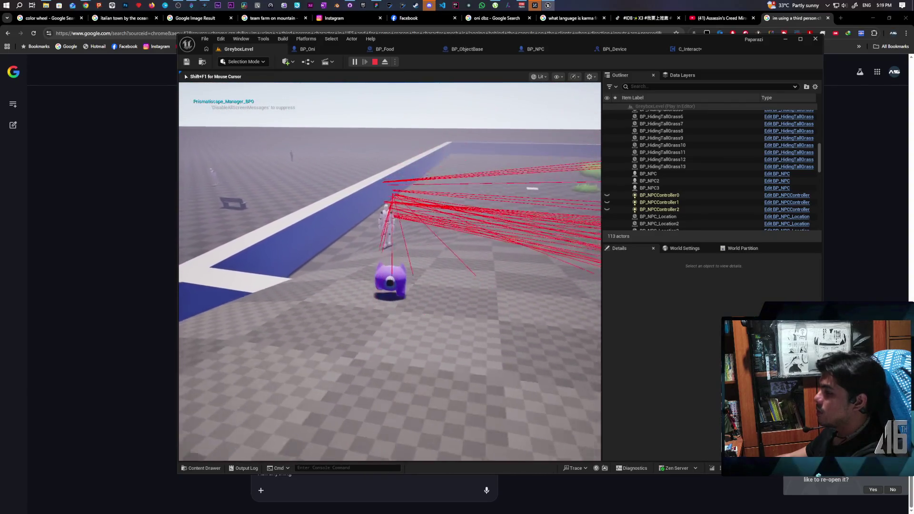
{"action": "key", "text": "Escape"}
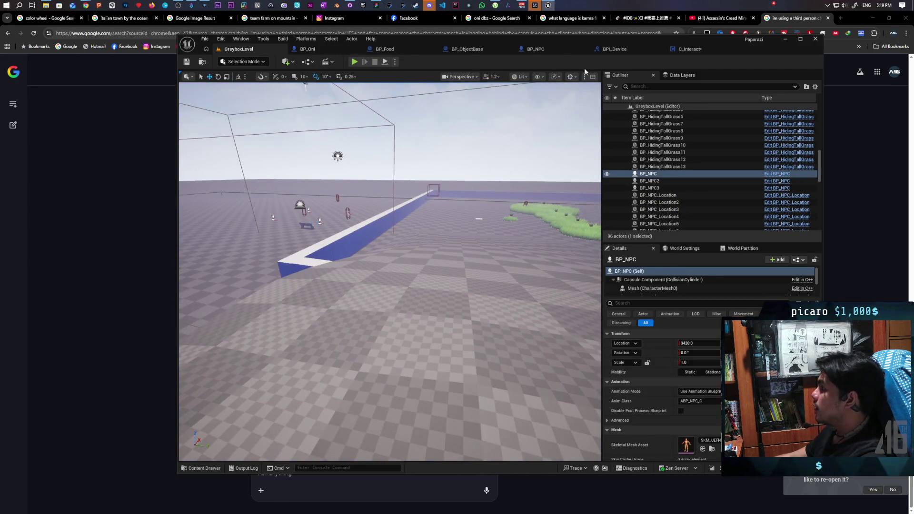
Set BP_NPC's Capsule Component collision preset to Custom, then start a GreyboxLevel play-test
{"action": "left_click", "coordinate": [535, 51]}
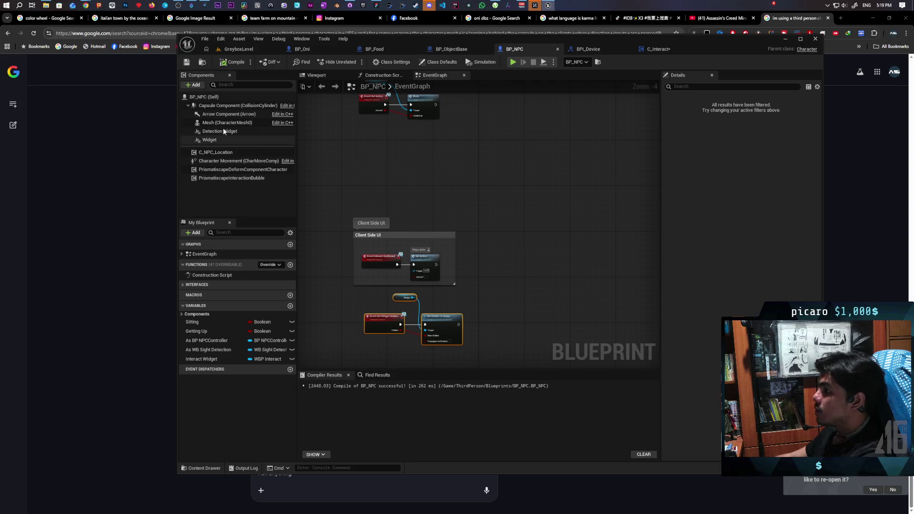
{"action": "left_click", "coordinate": [237, 105]}
{"action": "left_click", "coordinate": [682, 87]}
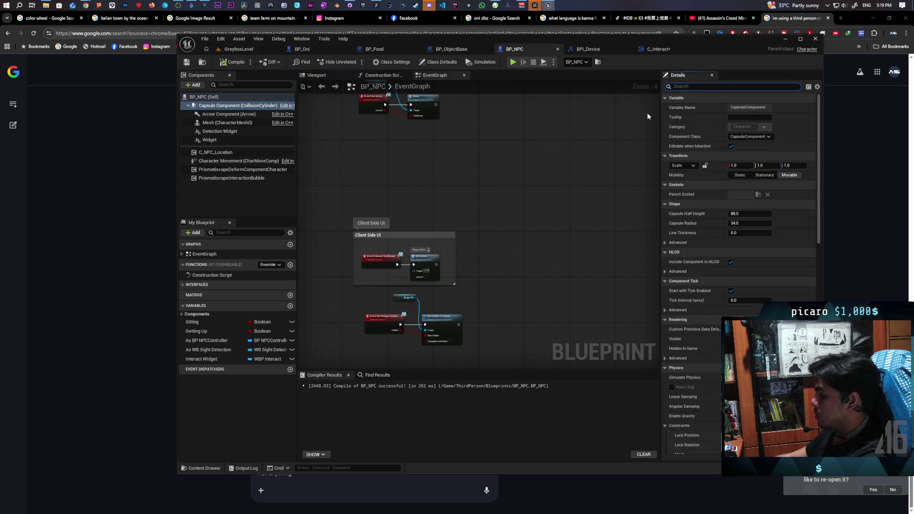
{"action": "type", "text": "collisi"}
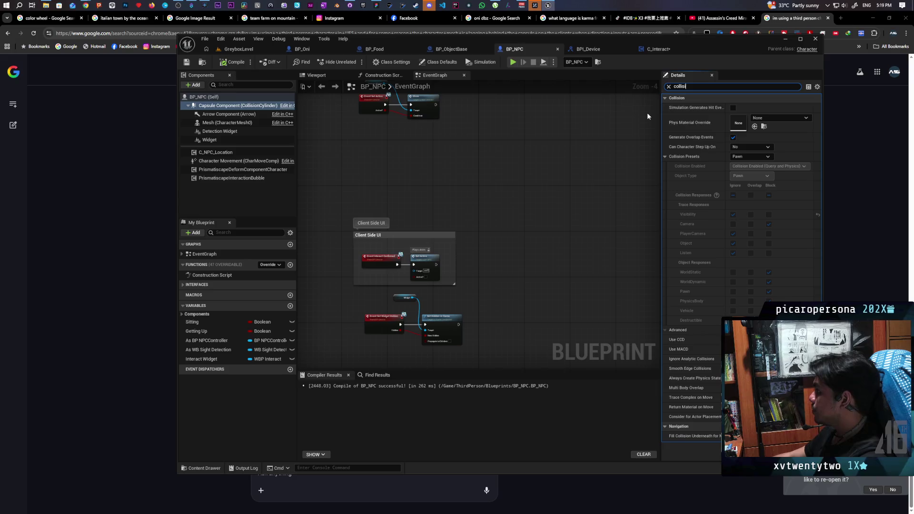
{"action": "left_click", "coordinate": [765, 160]}
{"action": "left_click", "coordinate": [750, 166]}
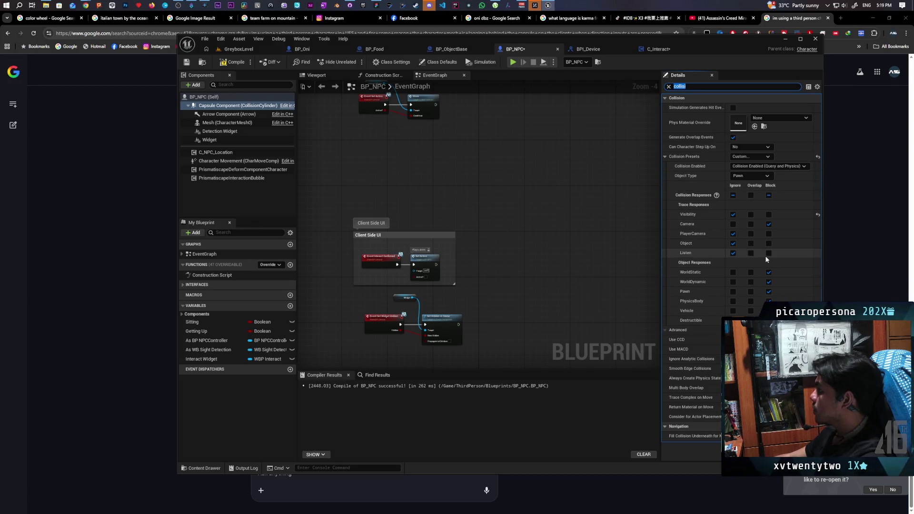
{"action": "left_click", "coordinate": [251, 50]}
{"action": "left_click", "coordinate": [354, 61]}
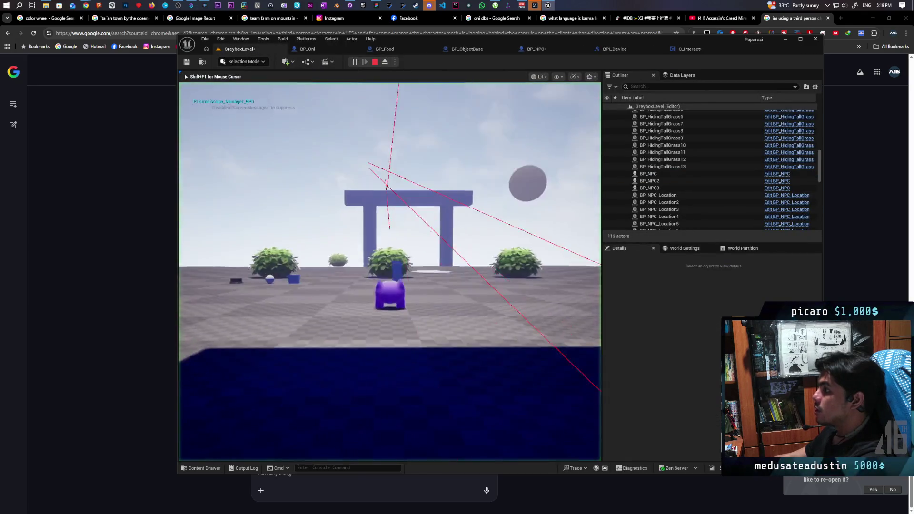
Walk the character past the bushes and pillars toward the blue wall and the NPC's trace lines
{"action": "key", "text": "w"}
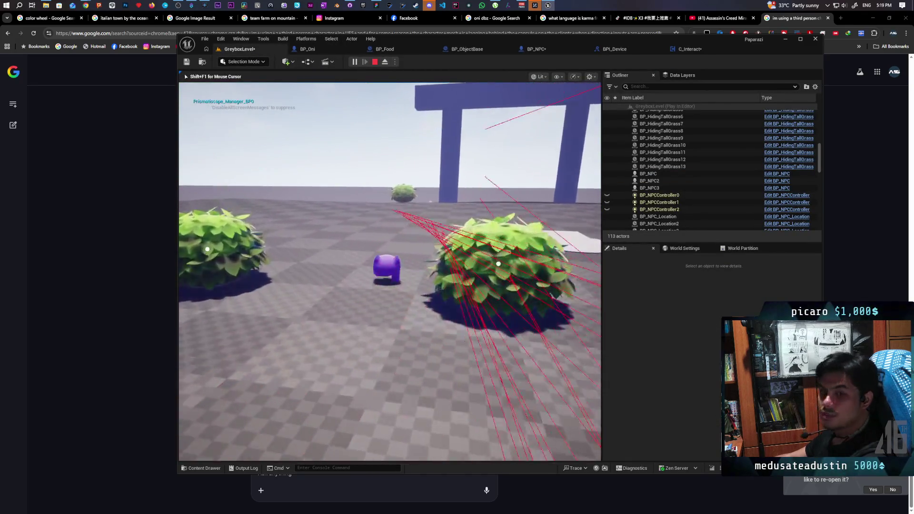
{"action": "key", "text": "w"}
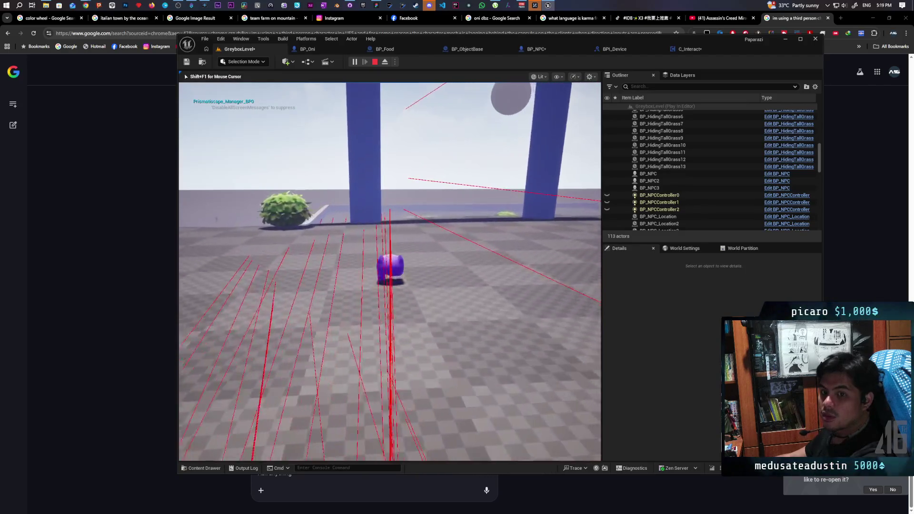
{"action": "key", "text": "w"}
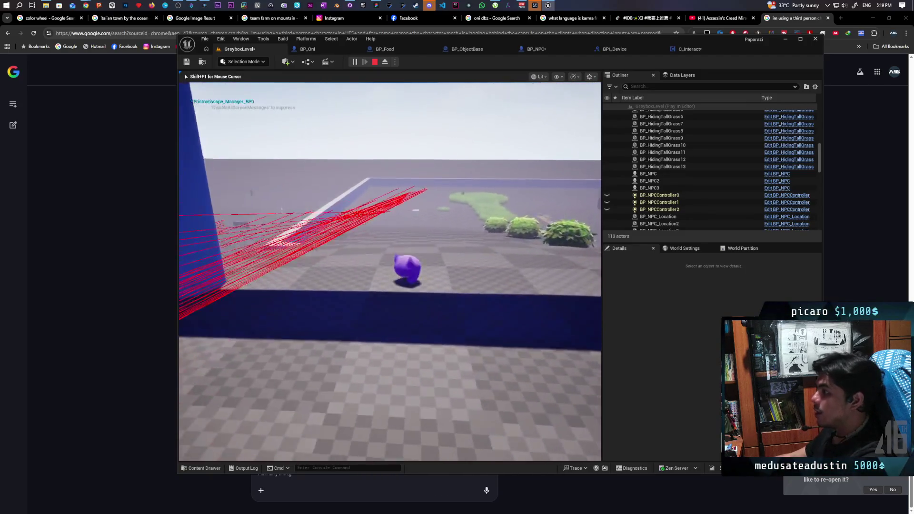
{"action": "key", "text": "w"}
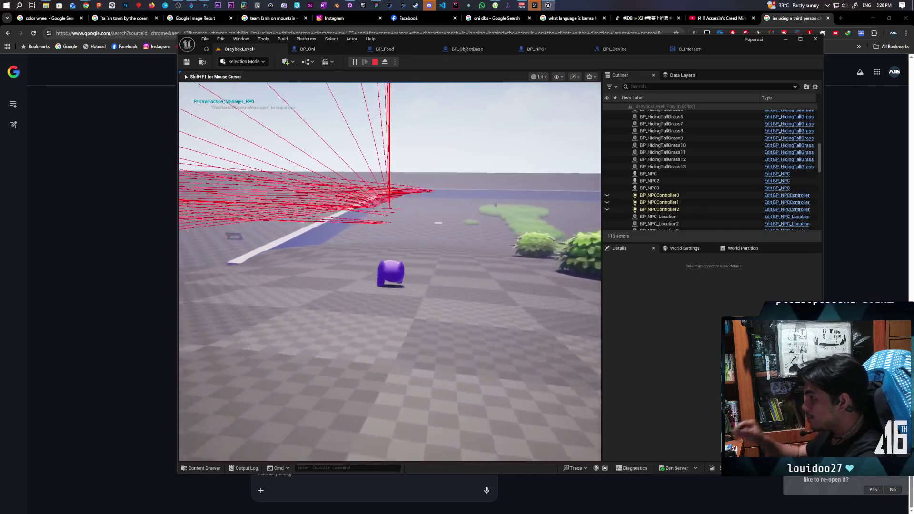
{"action": "key", "text": "w"}
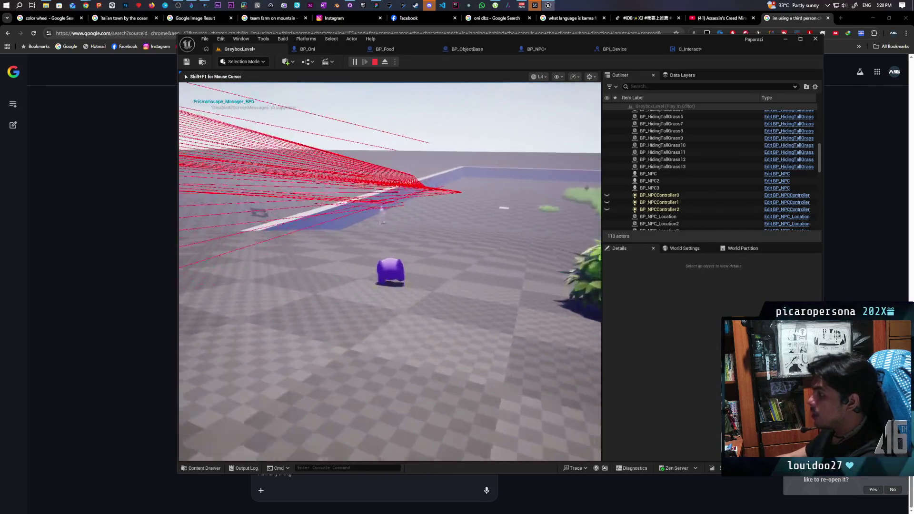
{"action": "key", "text": "w"}
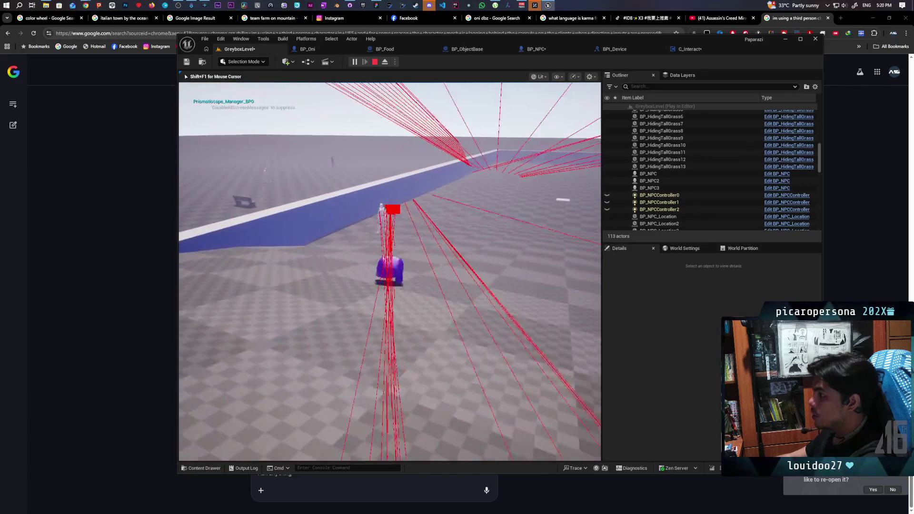
{"action": "key", "text": "w"}
{"action": "key", "text": "w"}
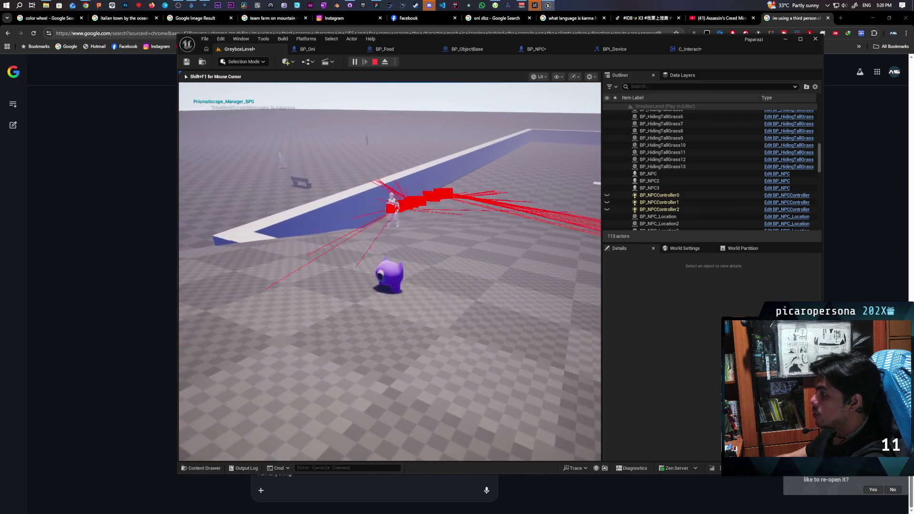
Back away from and re-approach the NPC between the pillars, then stop the play-test
{"action": "key", "text": "s"}
{"action": "key", "text": "a"}
{"action": "key", "text": "s"}
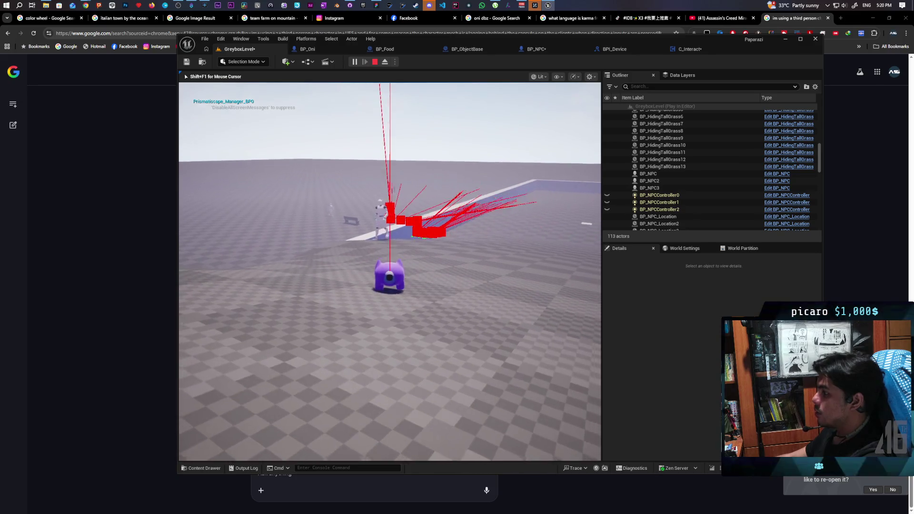
{"action": "key", "text": "s"}
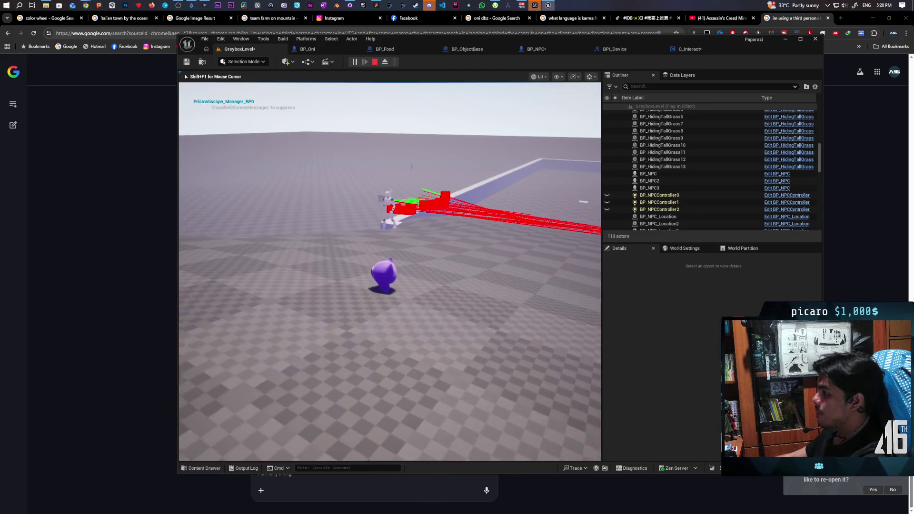
{"action": "key", "text": "a"}
{"action": "key", "text": "s"}
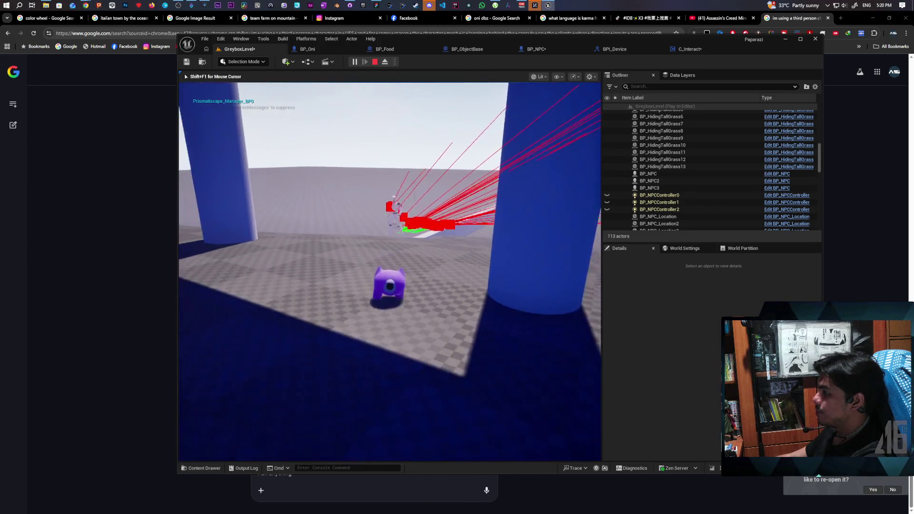
{"action": "key", "text": "w"}
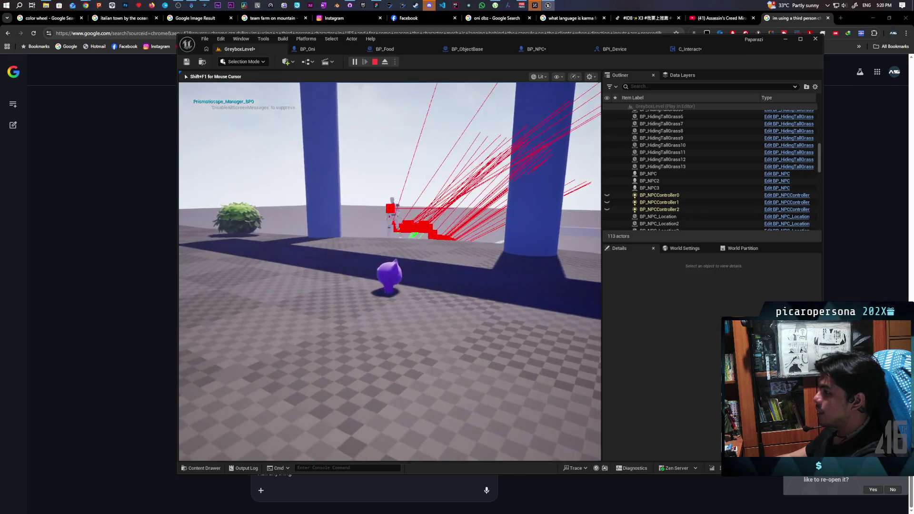
{"action": "key", "text": "w"}
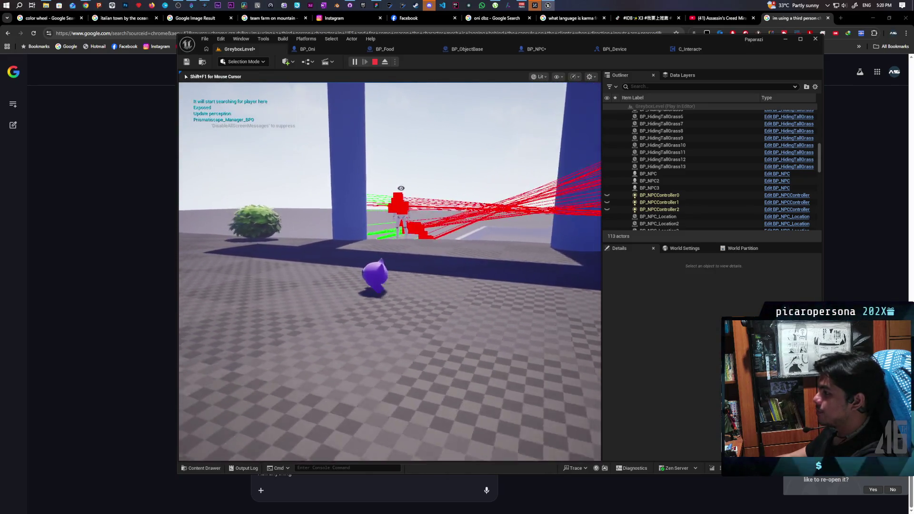
{"action": "key", "text": "w"}
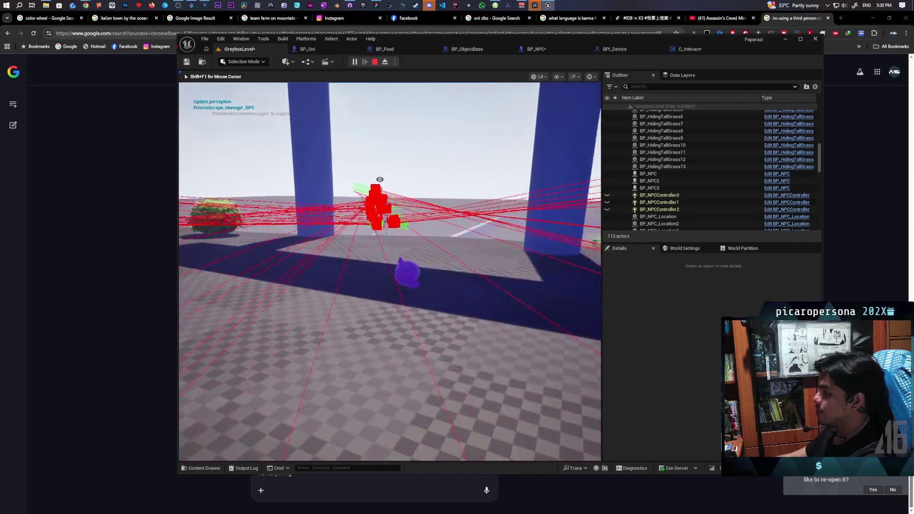
{"action": "key", "text": "s"}
{"action": "key", "text": "a"}
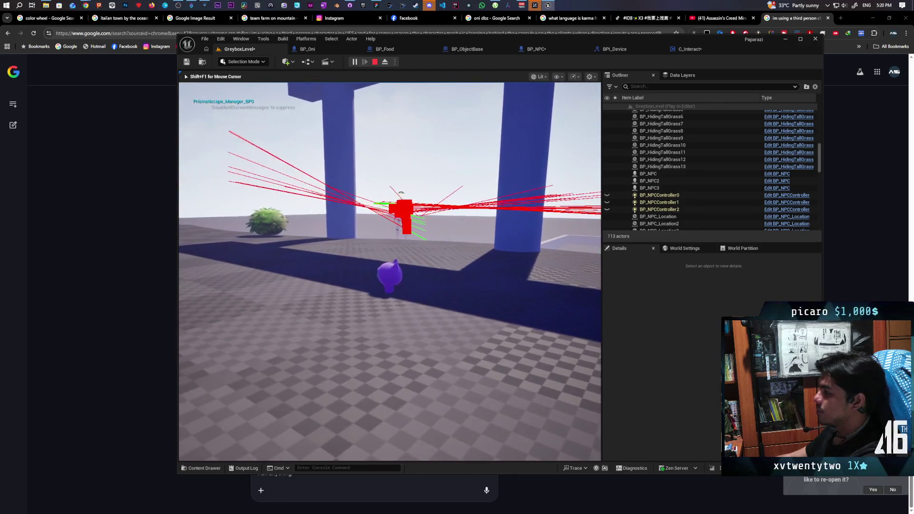
{"action": "key", "text": "Escape"}
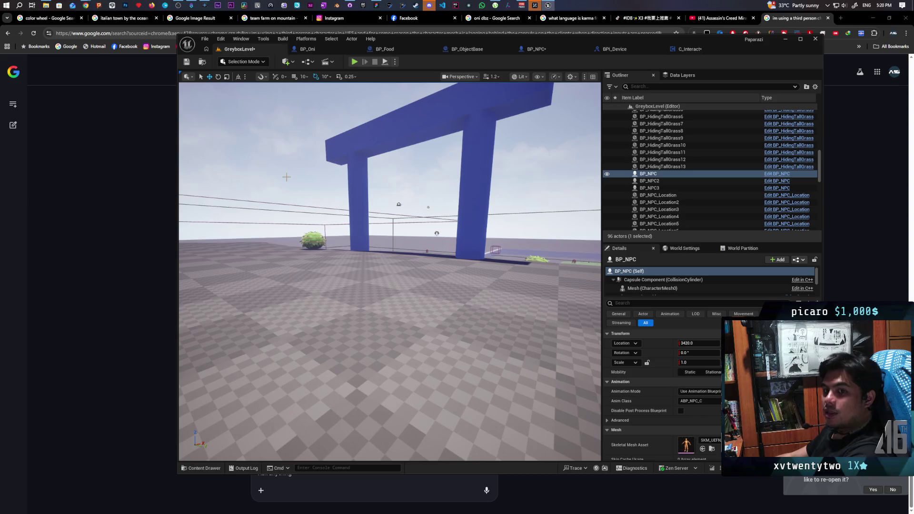
Bring up the C_Interact EventGraph showing the screen-centre Line Trace By Channel logic
{"action": "left_click", "coordinate": [681, 47]}
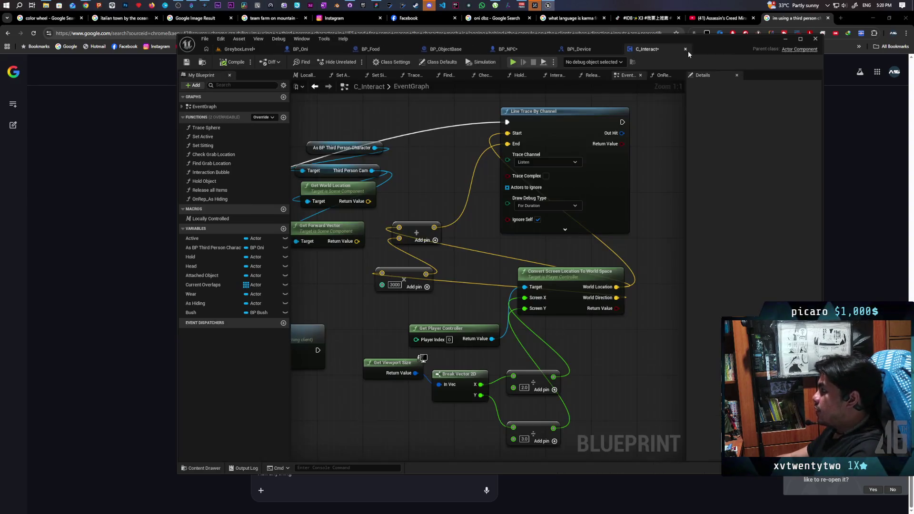
{"action": "scroll", "coordinate": [456, 124], "scroll_direction": "down", "scroll_amount": 4}
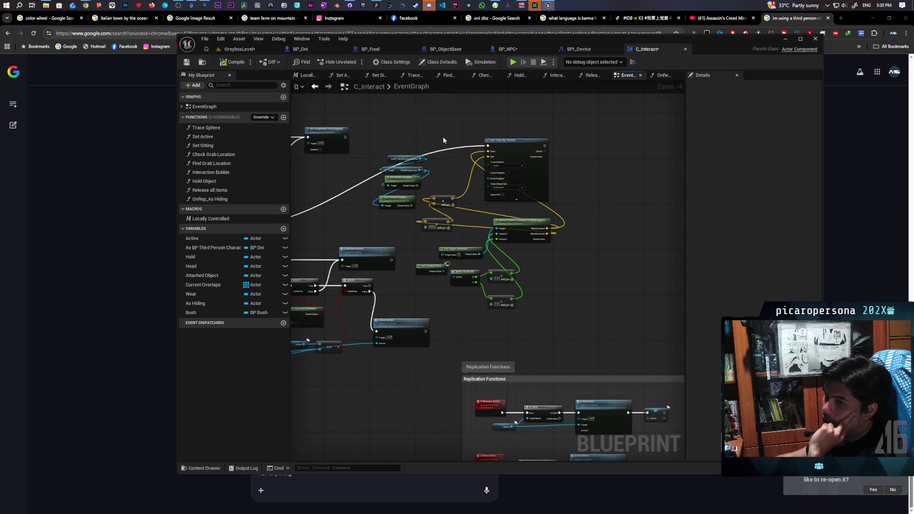
{"action": "scroll", "coordinate": [443, 138], "scroll_direction": "up", "scroll_amount": 2}
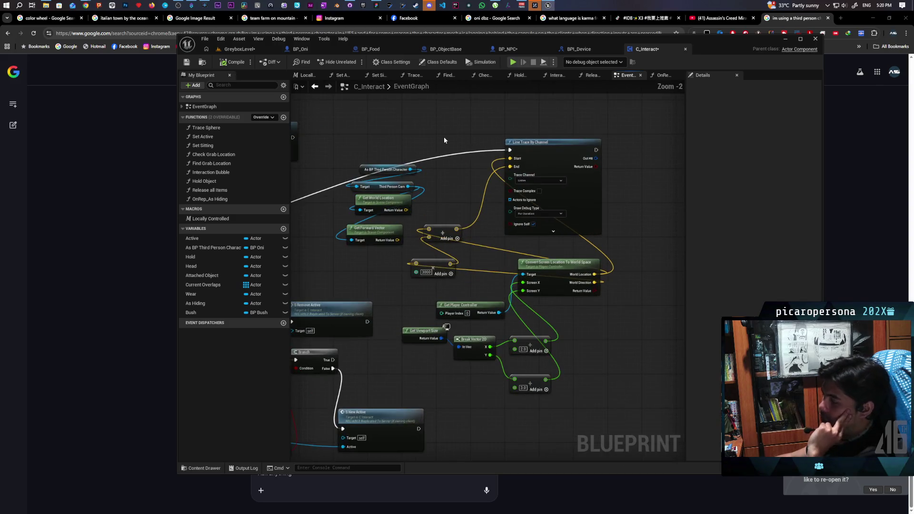
Search 'sphere trace', add a Sphere Trace By Channel node and place it above Line Trace By Channel
{"action": "right_click", "coordinate": [428, 128]}
{"action": "type", "text": "spe"}
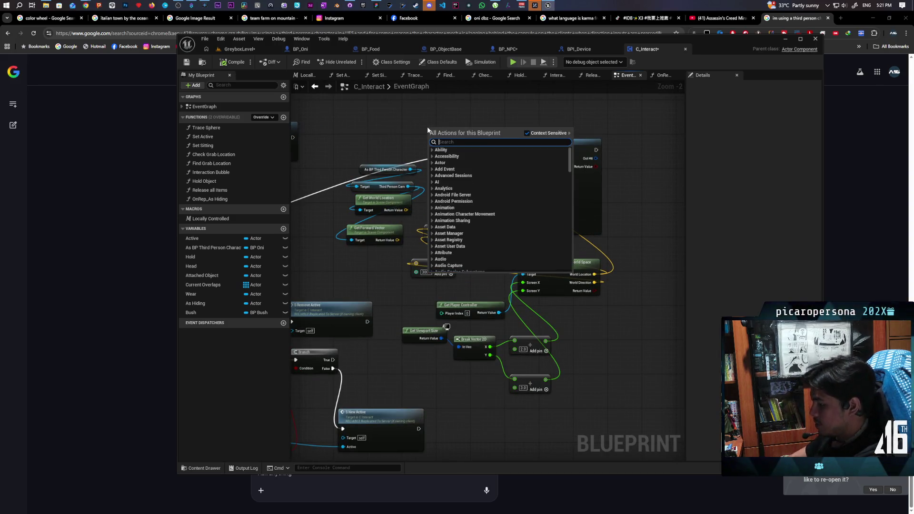
{"action": "type", "text": "her trac"}
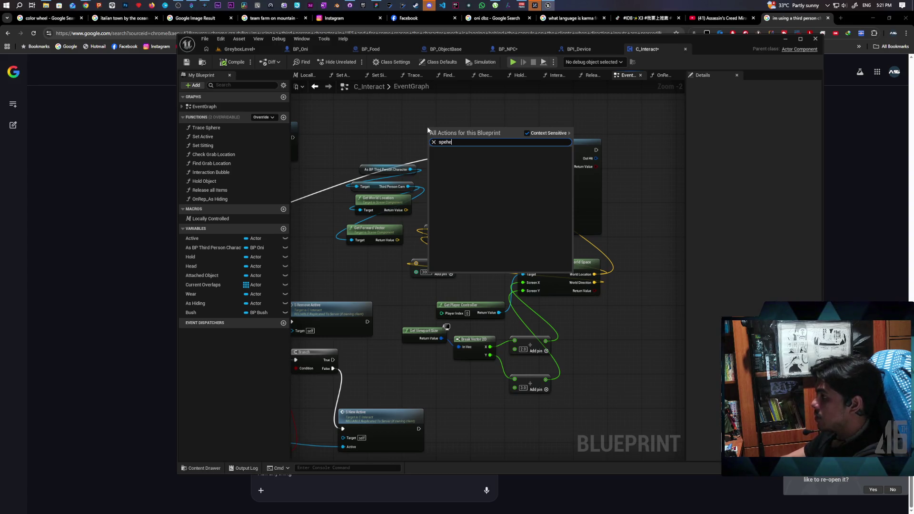
{"action": "key", "text": "BackSpace"}
{"action": "key", "text": "BackSpace"}
{"action": "key", "text": "BackSpace"}
{"action": "type", "text": "here trac"}
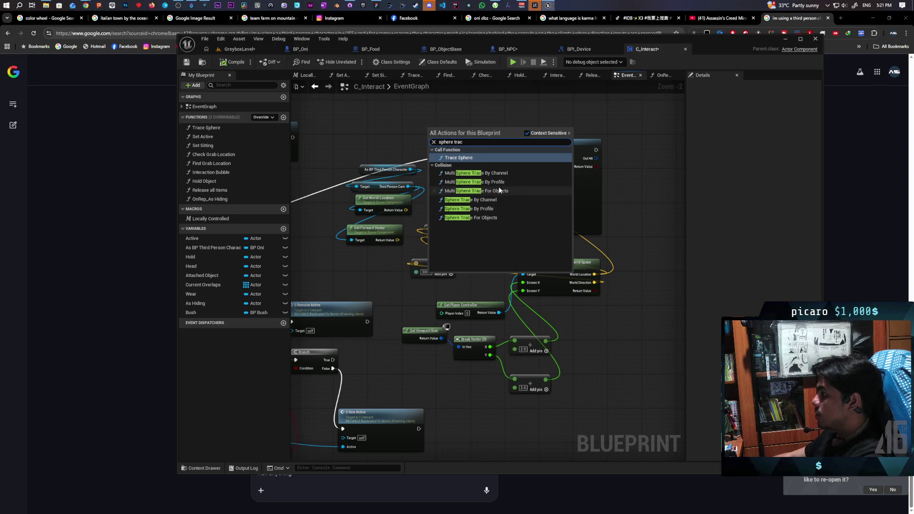
{"action": "left_click", "coordinate": [498, 201]}
{"action": "mouse_move", "coordinate": [493, 158]}
{"action": "left_mouse_down"}
{"action": "mouse_move", "coordinate": [471, 71]}
{"action": "mouse_move", "coordinate": [522, 115]}
{"action": "left_mouse_up"}
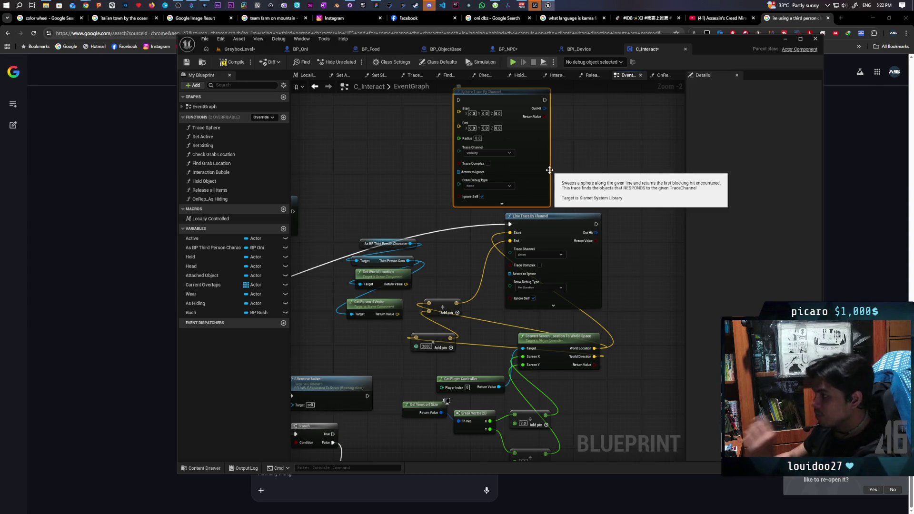
Move the execution, Start and End connections from Line Trace onto Sphere Trace By Channel
{"action": "left_click_drag", "start_coordinate": [527, 255], "coordinate": [475, 131]}
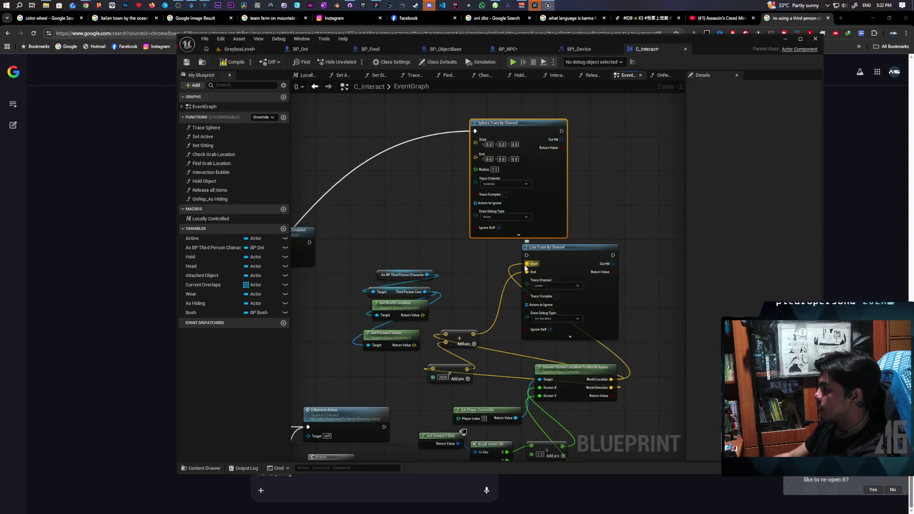
{"action": "mouse_move", "coordinate": [527, 264]}
{"action": "left_mouse_down"}
{"action": "mouse_move", "coordinate": [472, 151]}
{"action": "mouse_move", "coordinate": [475, 237]}
{"action": "left_mouse_up"}
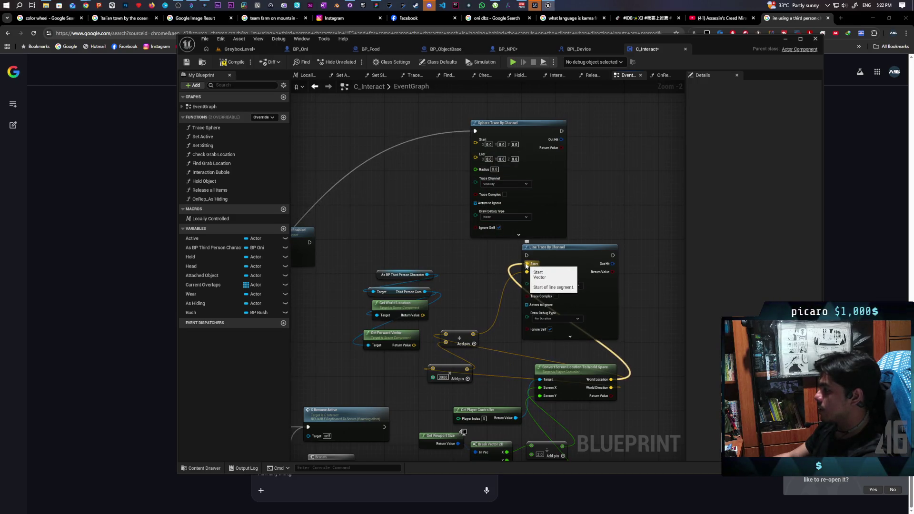
{"action": "mouse_move", "coordinate": [525, 263]}
{"action": "left_mouse_down"}
{"action": "mouse_move", "coordinate": [498, 241]}
{"action": "mouse_move", "coordinate": [475, 140]}
{"action": "left_mouse_up"}
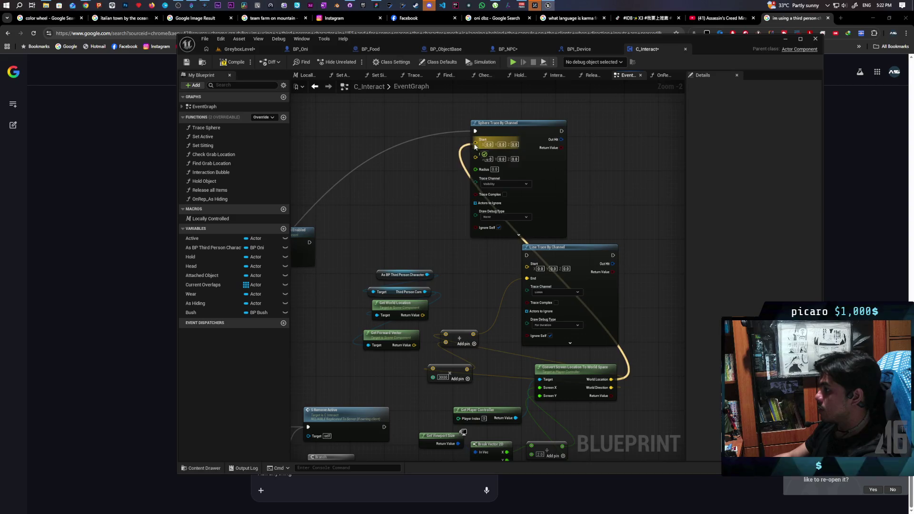
{"action": "mouse_move", "coordinate": [526, 278]}
{"action": "left_mouse_down"}
{"action": "mouse_move", "coordinate": [462, 193]}
{"action": "mouse_move", "coordinate": [475, 148]}
{"action": "left_mouse_up"}
Set the sphere trace Radius to 50 and its Draw Debug Type to For Duration
{"action": "left_click", "coordinate": [495, 157]}
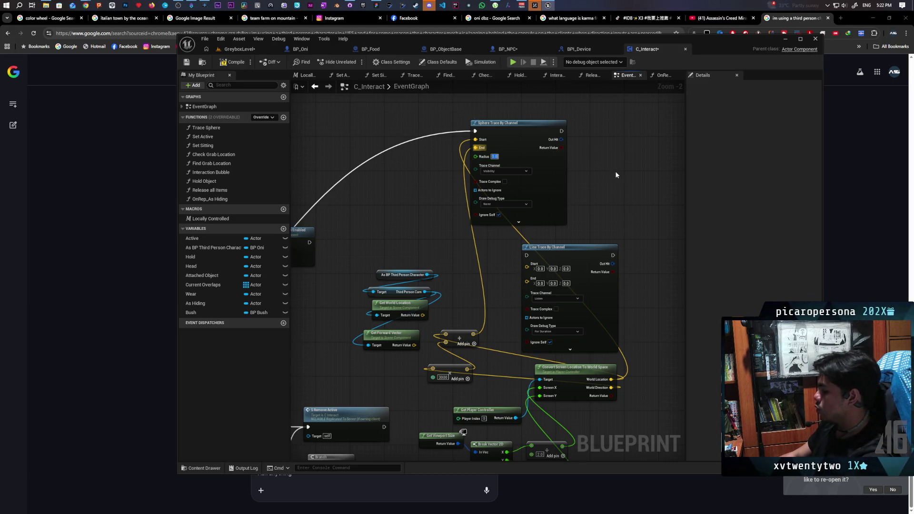
{"action": "type", "text": "50"}
{"action": "key", "text": "Return"}
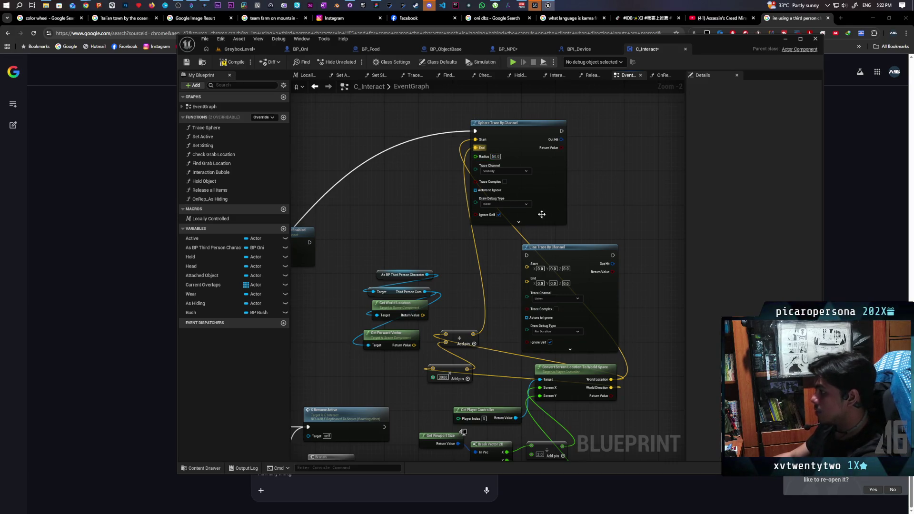
{"action": "left_click", "coordinate": [499, 205]}
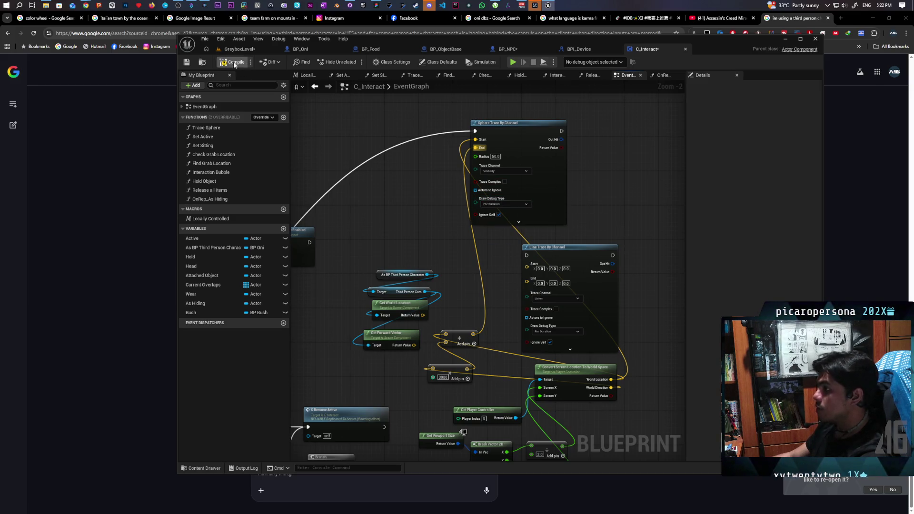
{"action": "left_click", "coordinate": [257, 50]}
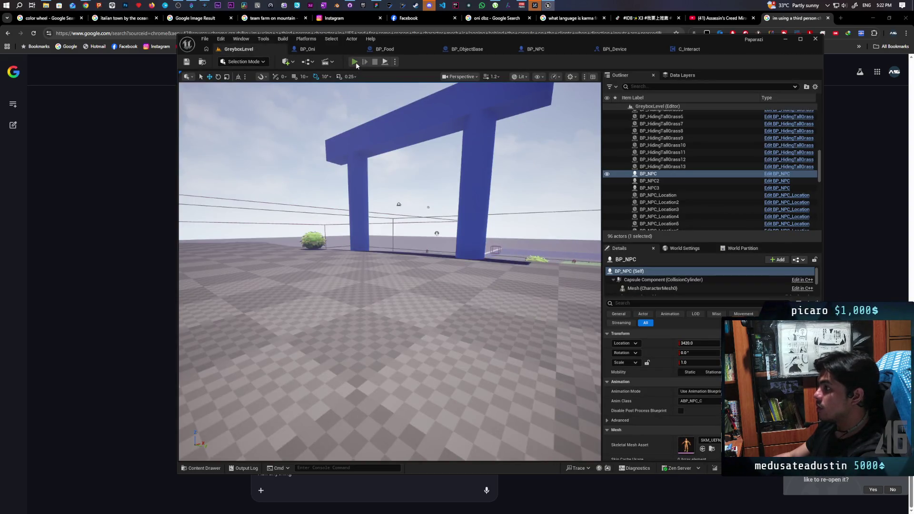
Play-test, walking toward the white platform to watch the red sphere-trace debug lines, then stop
{"action": "left_click", "coordinate": [355, 61]}
{"action": "key", "text": "w"}
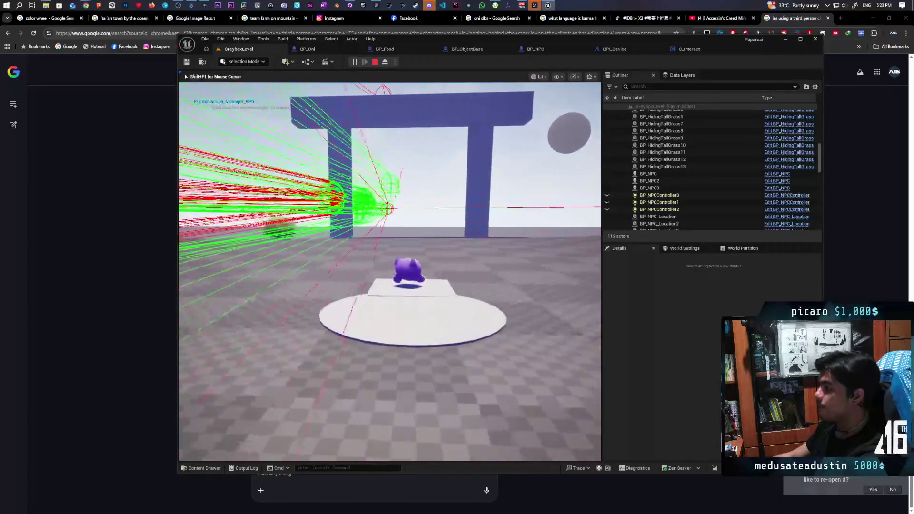
{"action": "key", "text": "w"}
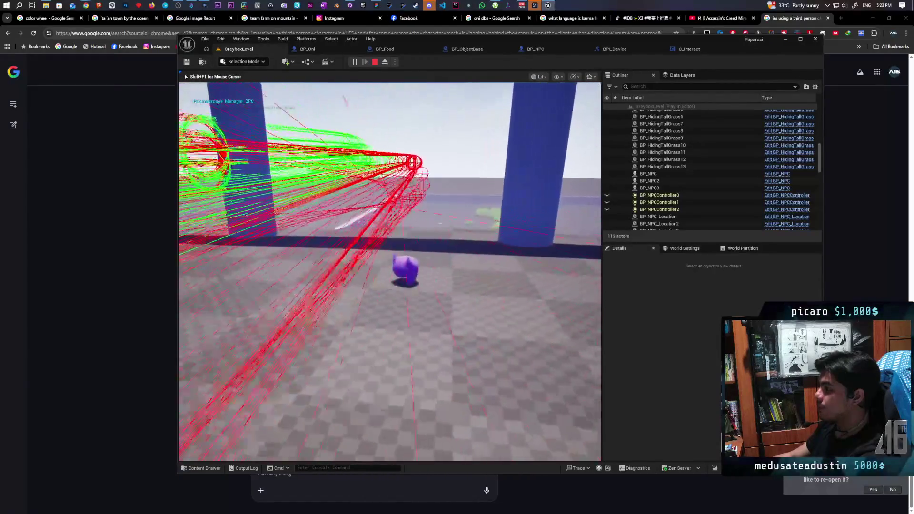
{"action": "key", "text": "w"}
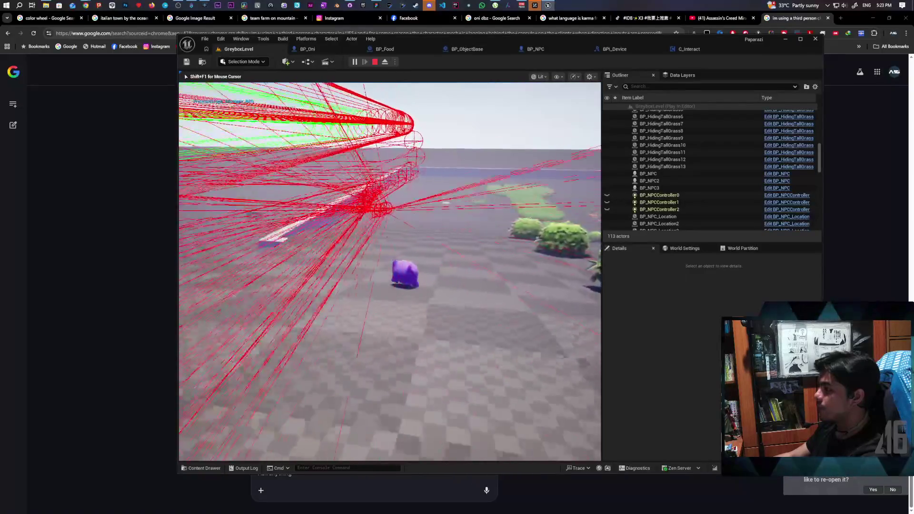
{"action": "key", "text": "w"}
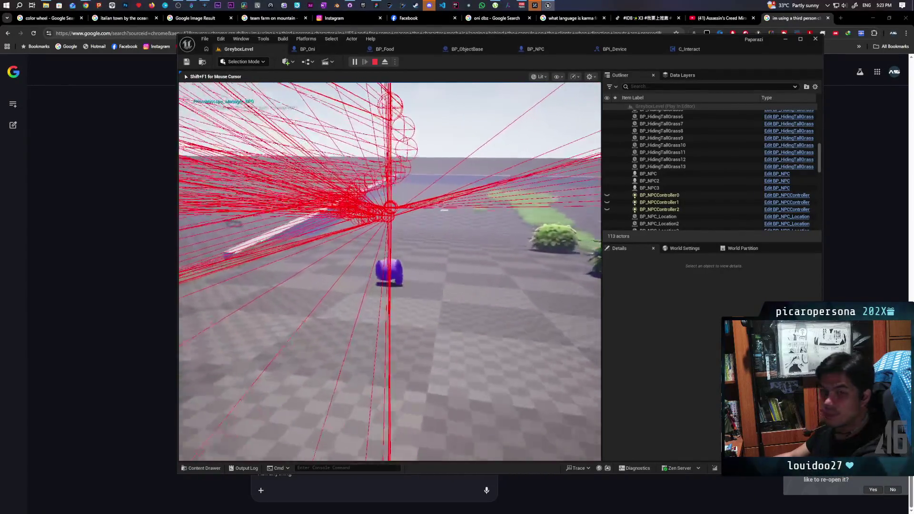
{"action": "key", "text": "w"}
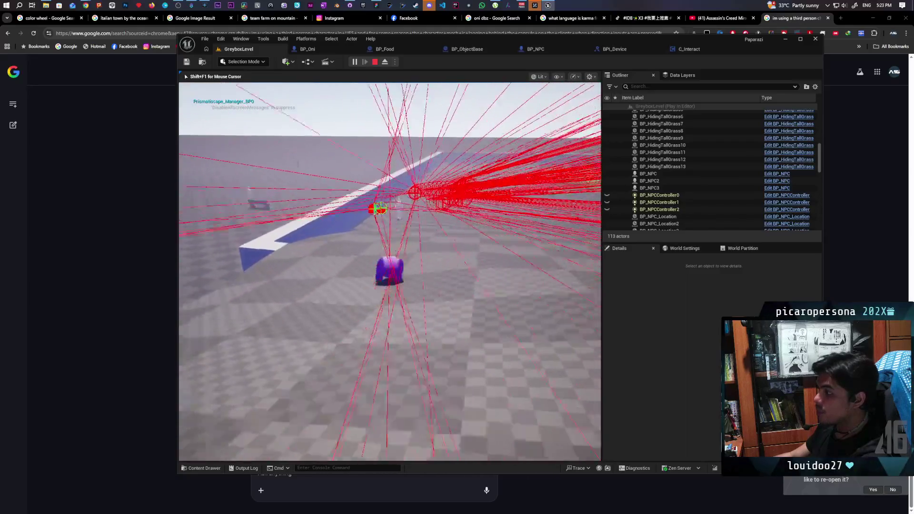
{"action": "key", "text": "w"}
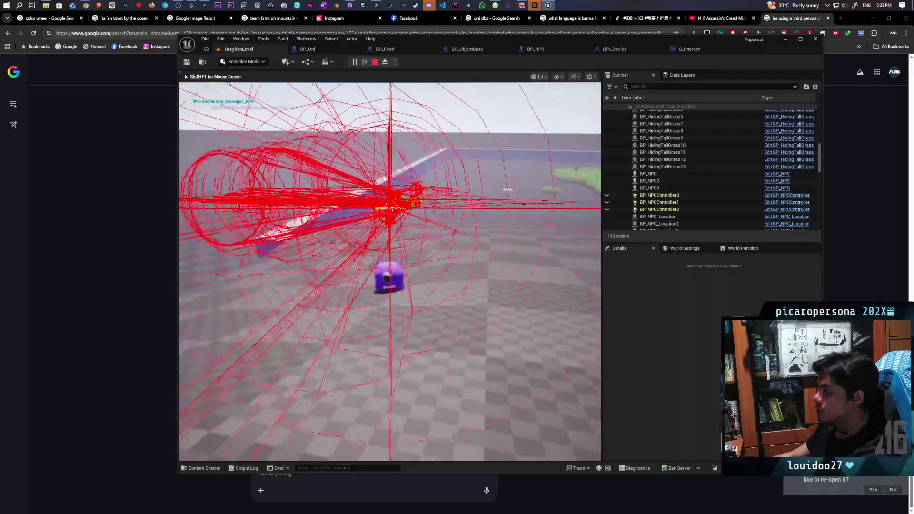
{"action": "key", "text": "w"}
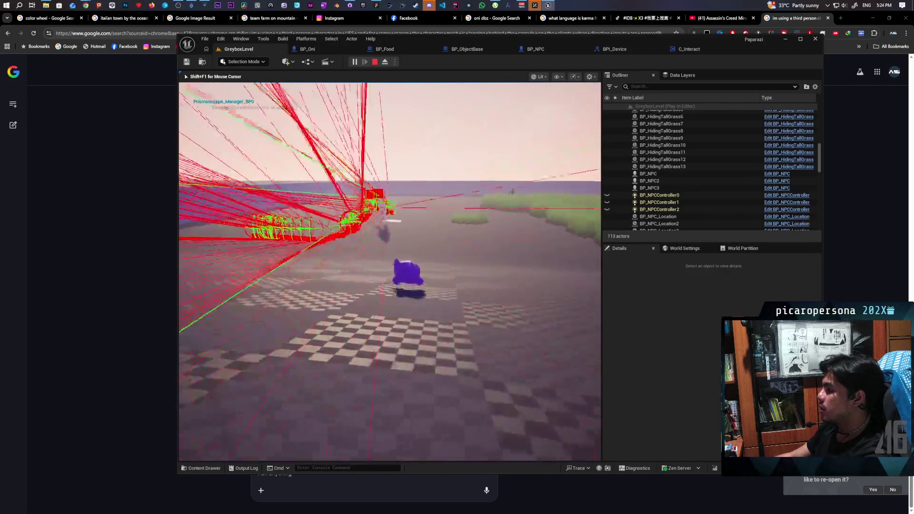
{"action": "key", "text": "Escape"}
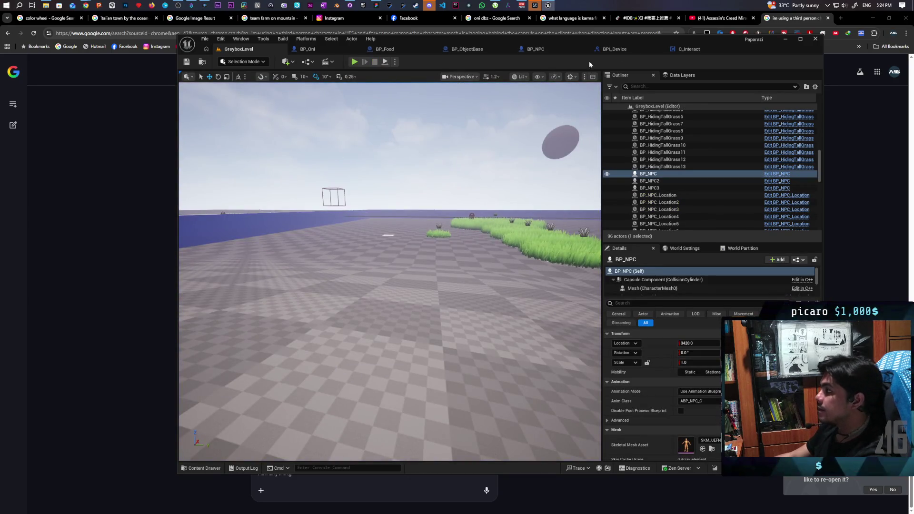
In C_Interact, set the Sphere Trace By Channel's Draw Debug Type to None
{"action": "left_click", "coordinate": [674, 52]}
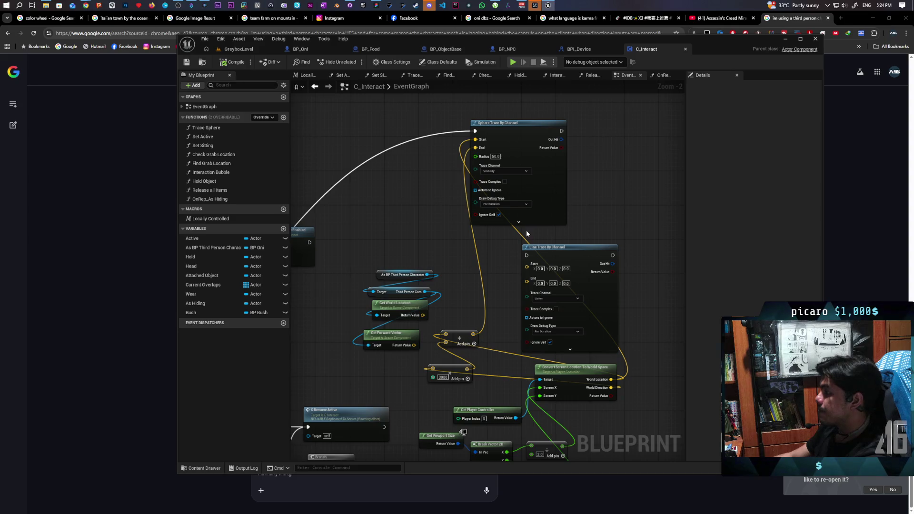
{"action": "left_click", "coordinate": [503, 204]}
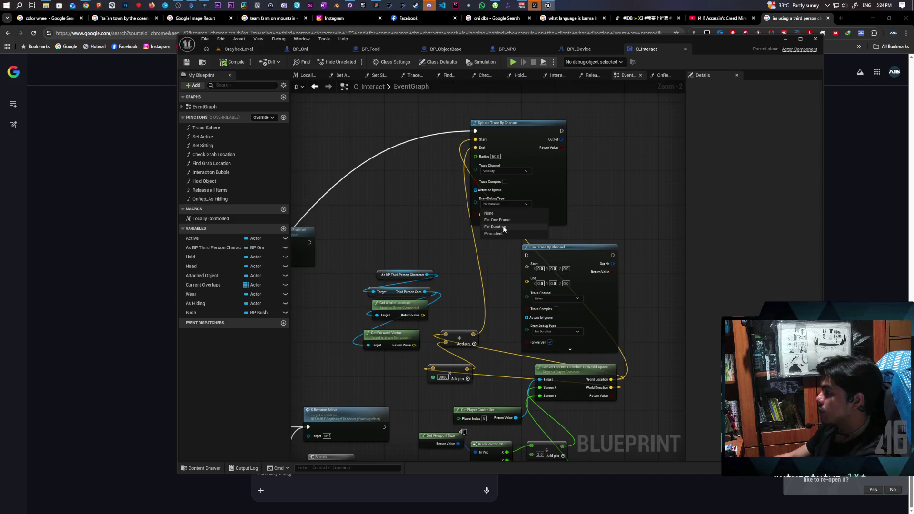
{"action": "left_click", "coordinate": [490, 213]}
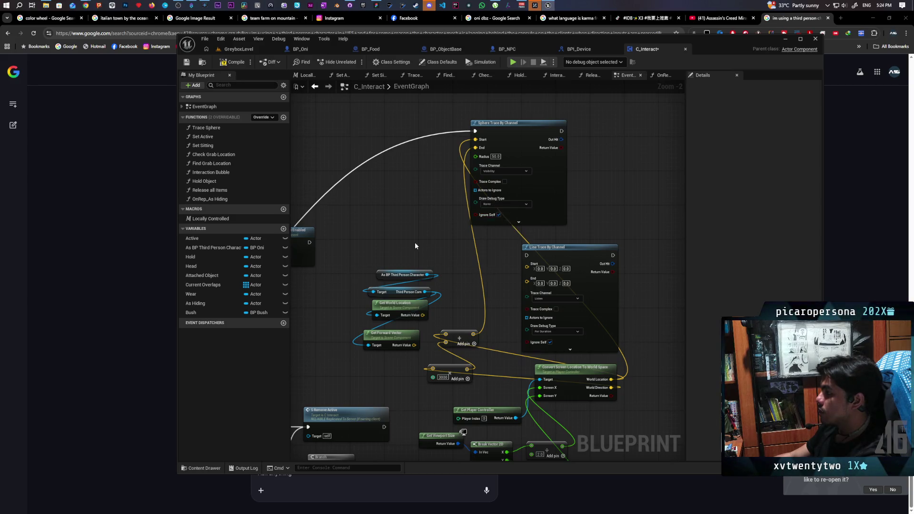
{"action": "scroll", "coordinate": [415, 245], "scroll_direction": "down", "scroll_amount": 4}
{"action": "scroll", "coordinate": [435, 254], "scroll_direction": "up", "scroll_amount": 3}
Paste the copied nodes and wire the trace's exec, hit result and Out Hit into Branch and Break Hit Result
{"action": "mouse_move", "coordinate": [510, 238]}
{"action": "left_mouse_down"}
{"action": "mouse_move", "coordinate": [546, 224]}
{"action": "mouse_move", "coordinate": [360, 214]}
{"action": "mouse_move", "coordinate": [383, 215]}
{"action": "mouse_move", "coordinate": [569, 335]}
{"action": "mouse_move", "coordinate": [434, 354]}
{"action": "mouse_move", "coordinate": [544, 240]}
{"action": "left_mouse_up"}
{"action": "scroll", "coordinate": [403, 219], "scroll_direction": "down", "scroll_amount": 1}
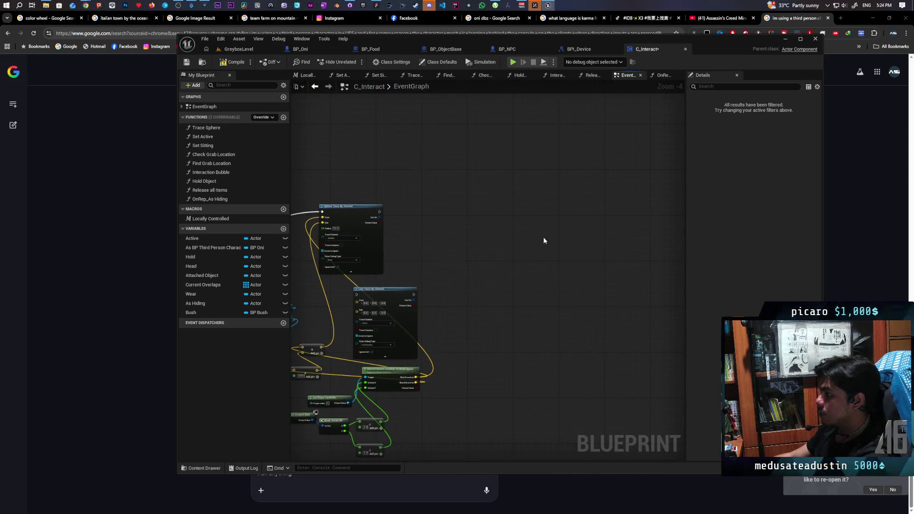
{"action": "key", "text": "ctrl+v"}
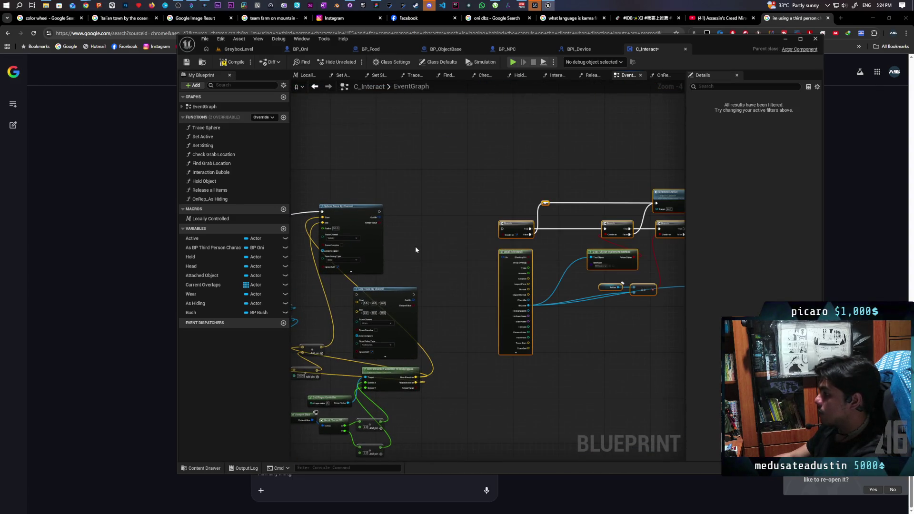
{"action": "scroll", "coordinate": [415, 246], "scroll_direction": "up", "scroll_amount": 3}
{"action": "left_click_drag", "start_coordinate": [355, 204], "coordinate": [568, 226]}
{"action": "left_click_drag", "start_coordinate": [355, 194], "coordinate": [567, 265]}
{"action": "left_click_drag", "start_coordinate": [355, 185], "coordinate": [568, 215]}
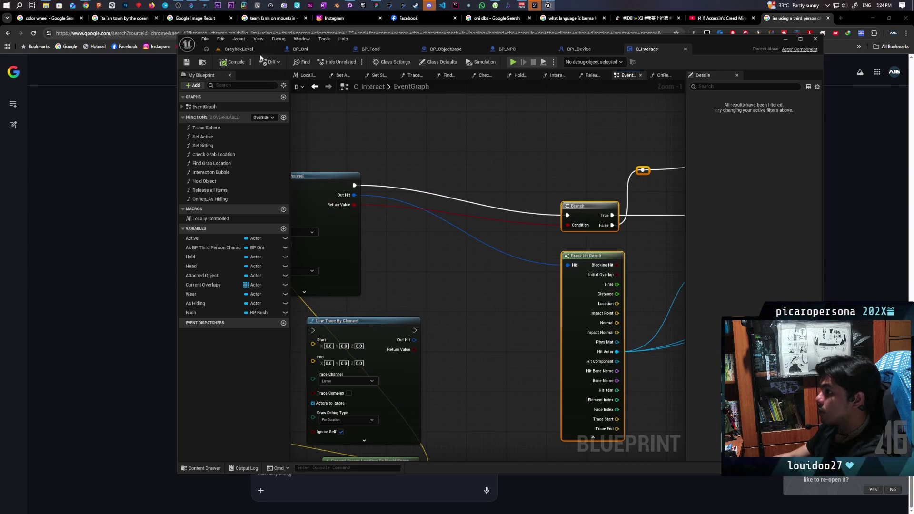
Return to the GreyboxLevel level editor
{"action": "left_click", "coordinate": [238, 49]}
Play-test, walking to the bush, then the bench NPC, then into the tall grass before stopping
{"action": "left_click", "coordinate": [354, 61]}
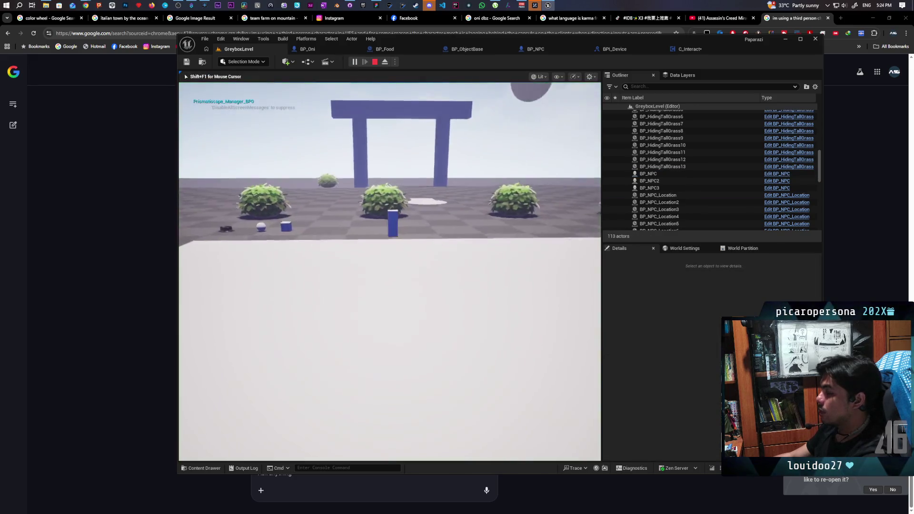
{"action": "key", "text": "w"}
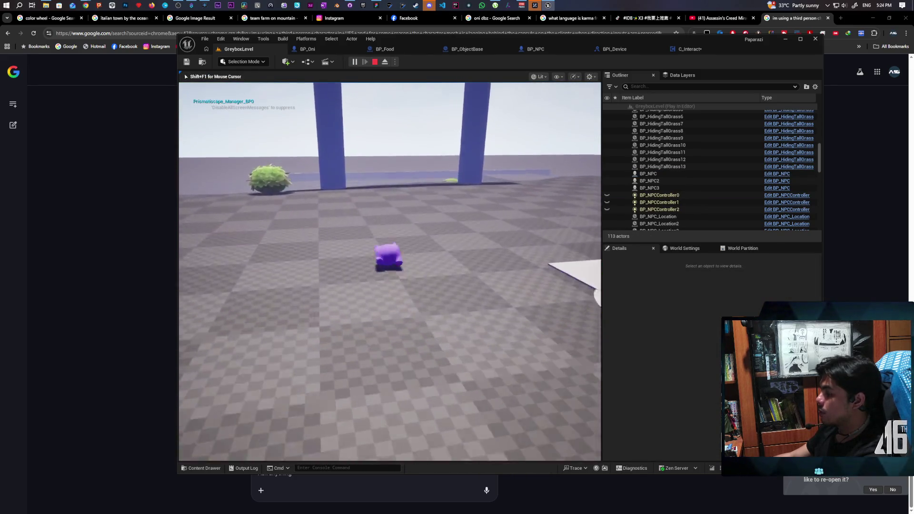
{"action": "key", "text": "w"}
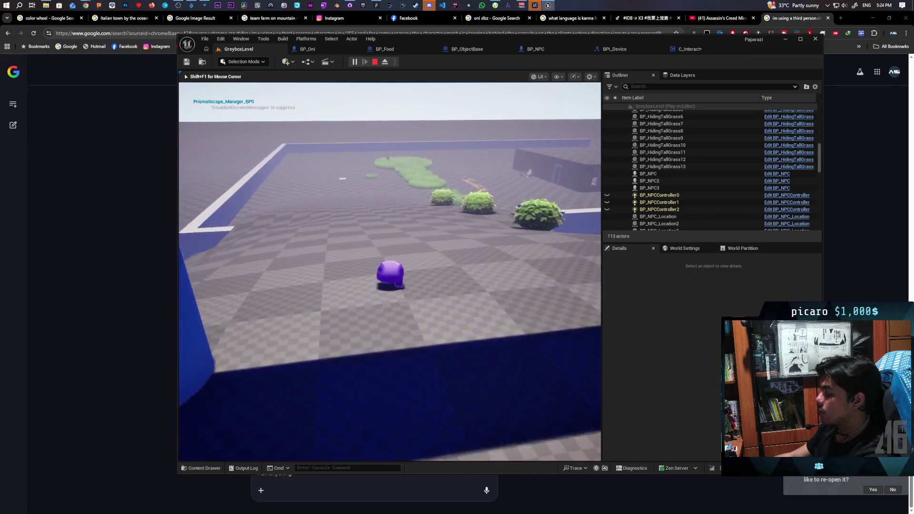
{"action": "key", "text": "w"}
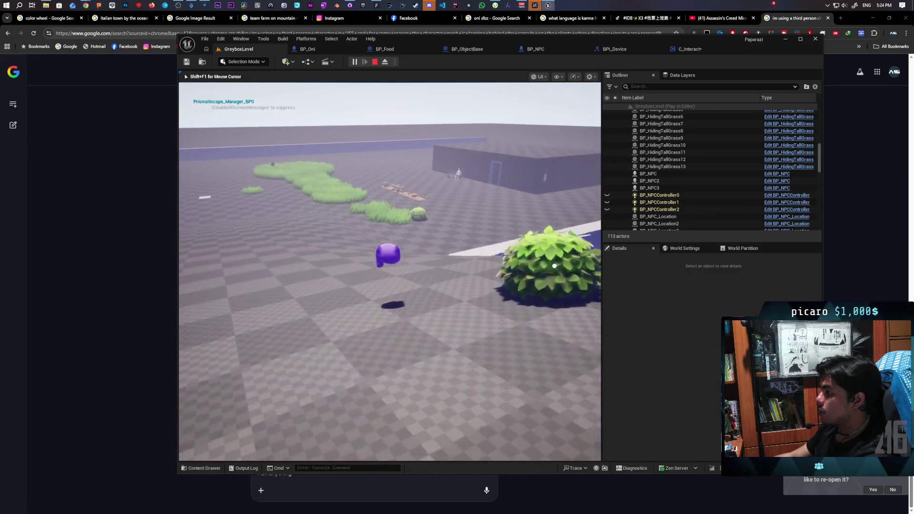
{"action": "key", "text": "w"}
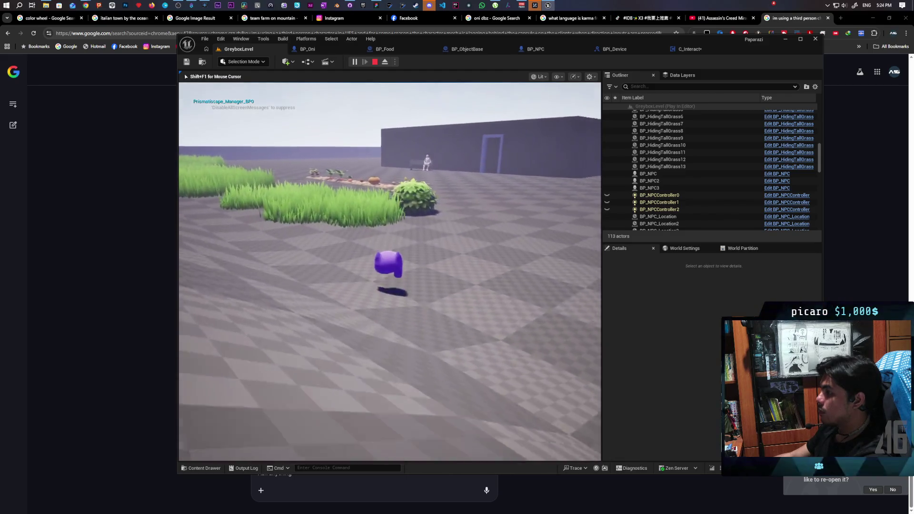
{"action": "key", "text": "w"}
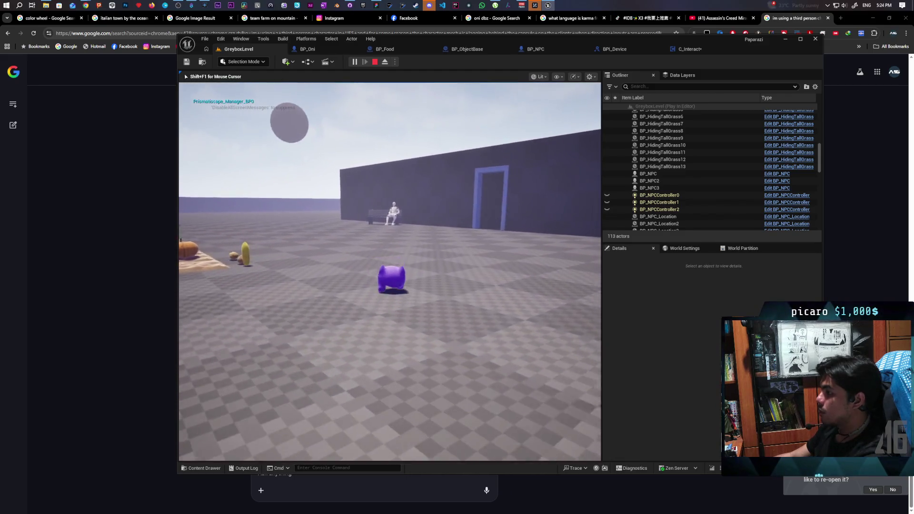
{"action": "key", "text": "w"}
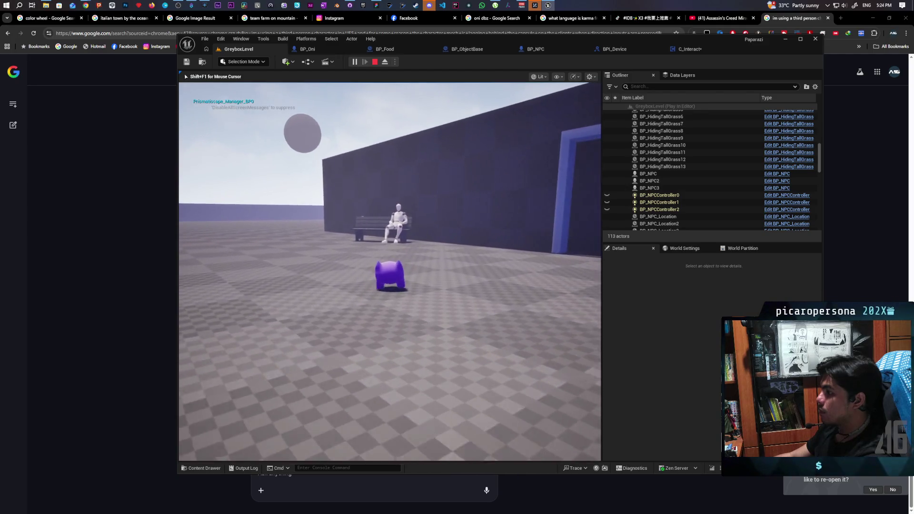
{"action": "key", "text": "w"}
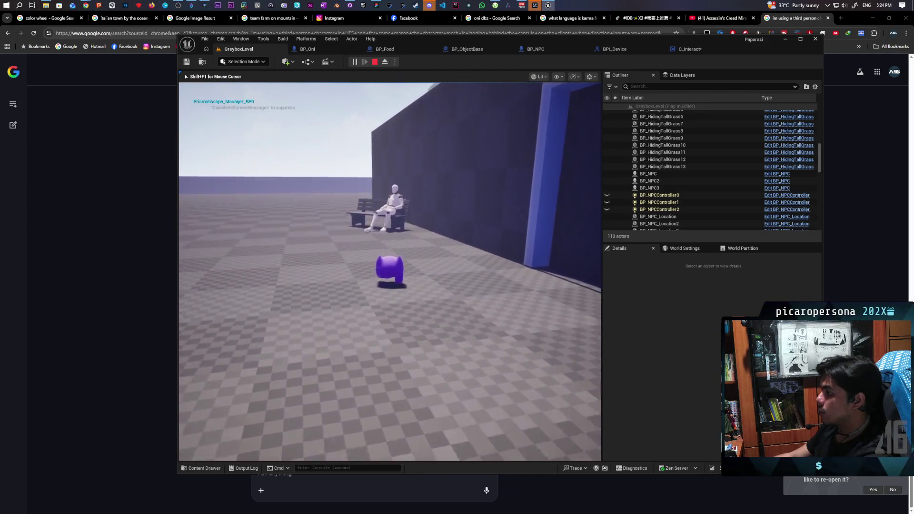
{"action": "key", "text": "w"}
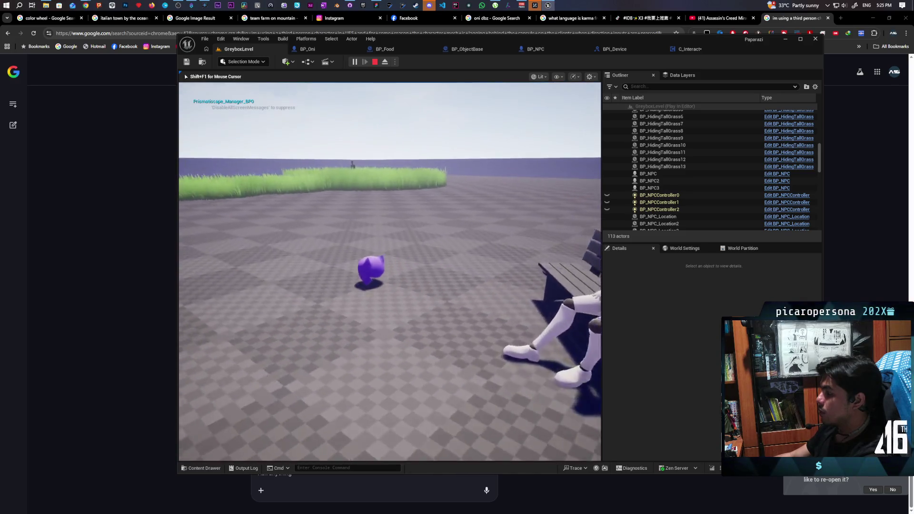
{"action": "key", "text": "w"}
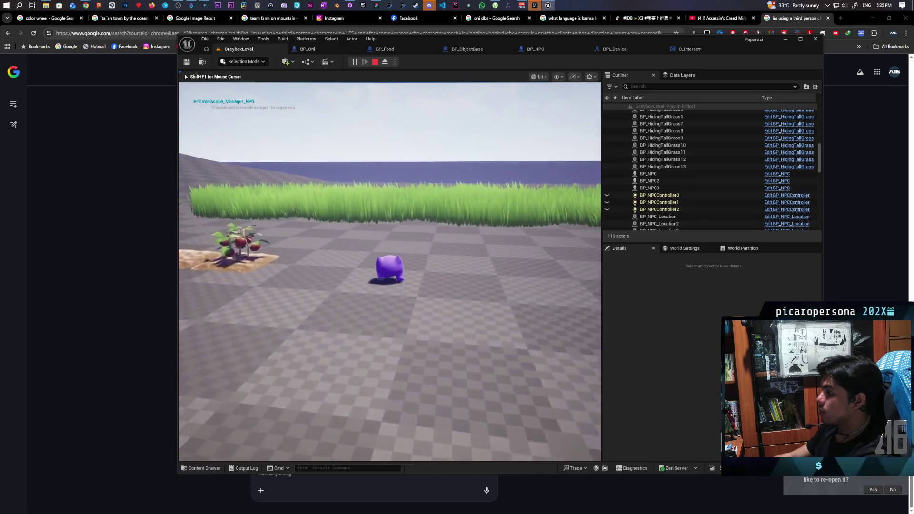
{"action": "key", "text": "Escape"}
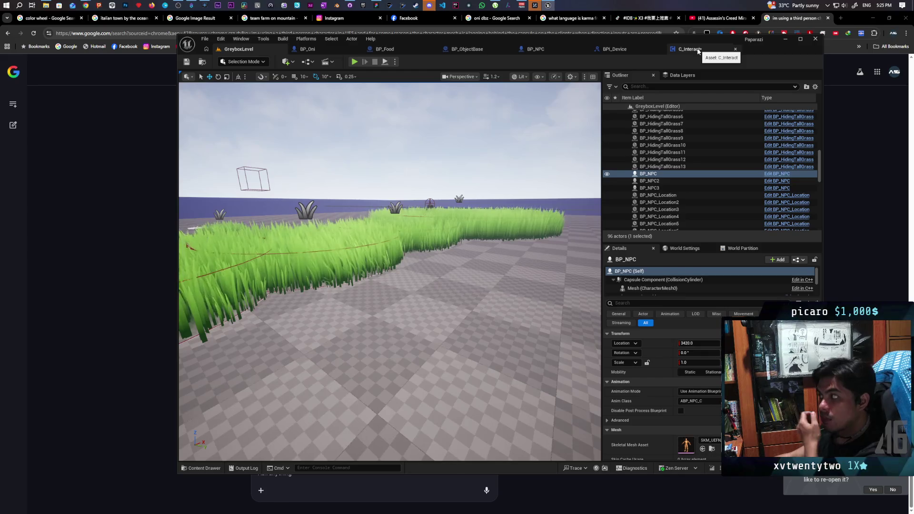
In C_Interact, open the Interaction Bubble function graph
{"action": "left_click", "coordinate": [695, 51]}
{"action": "scroll", "coordinate": [569, 126], "scroll_direction": "down", "scroll_amount": 6}
{"action": "scroll", "coordinate": [522, 216], "scroll_direction": "up", "scroll_amount": 4}
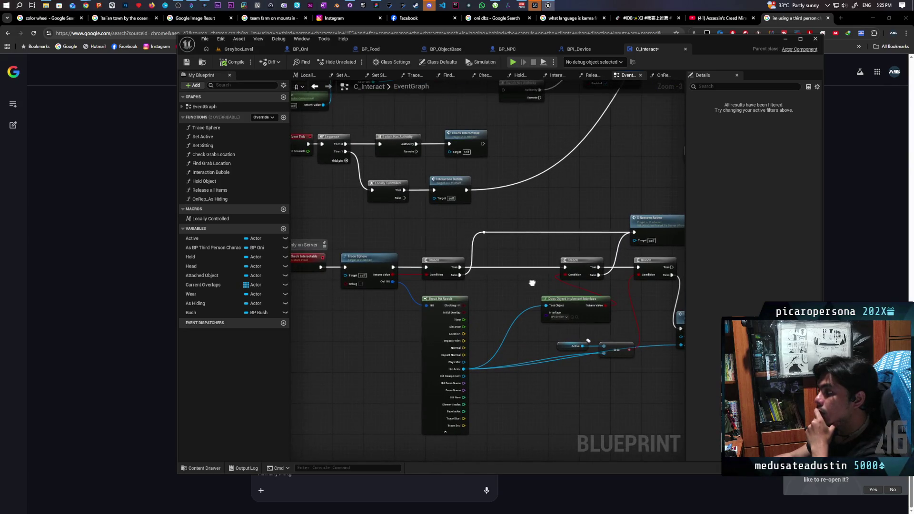
{"action": "mouse_move", "coordinate": [532, 283]}
{"action": "left_mouse_down"}
{"action": "mouse_move", "coordinate": [479, 315]}
{"action": "mouse_move", "coordinate": [530, 261]}
{"action": "mouse_move", "coordinate": [528, 276]}
{"action": "mouse_move", "coordinate": [584, 259]}
{"action": "mouse_move", "coordinate": [478, 296]}
{"action": "mouse_move", "coordinate": [534, 323]}
{"action": "mouse_move", "coordinate": [572, 301]}
{"action": "mouse_move", "coordinate": [535, 302]}
{"action": "mouse_move", "coordinate": [586, 265]}
{"action": "mouse_move", "coordinate": [506, 255]}
{"action": "mouse_move", "coordinate": [487, 290]}
{"action": "mouse_move", "coordinate": [423, 259]}
{"action": "mouse_move", "coordinate": [453, 260]}
{"action": "mouse_move", "coordinate": [427, 286]}
{"action": "mouse_move", "coordinate": [410, 278]}
{"action": "left_mouse_up"}
{"action": "double_click", "coordinate": [488, 223]}
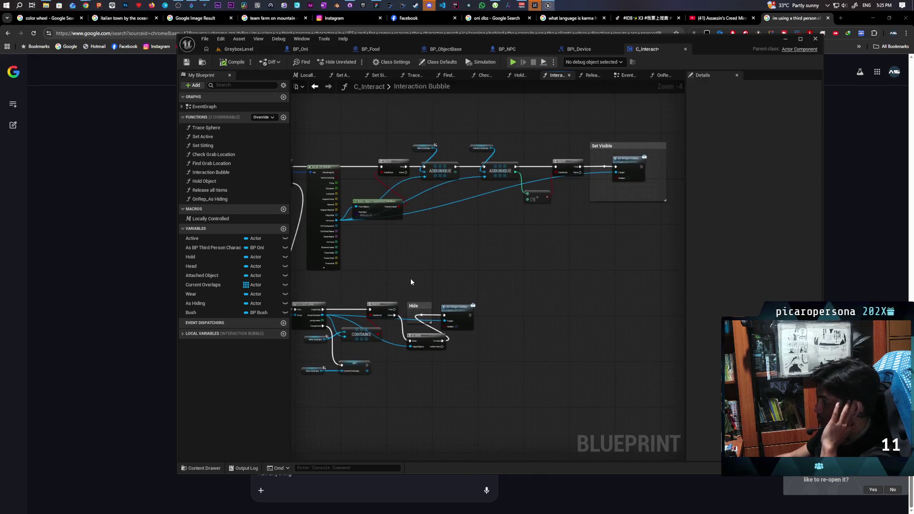
Set the Multi Sphere Trace By Channel's Trace Channel to Listen
{"action": "scroll", "coordinate": [576, 205], "scroll_direction": "up", "scroll_amount": 2}
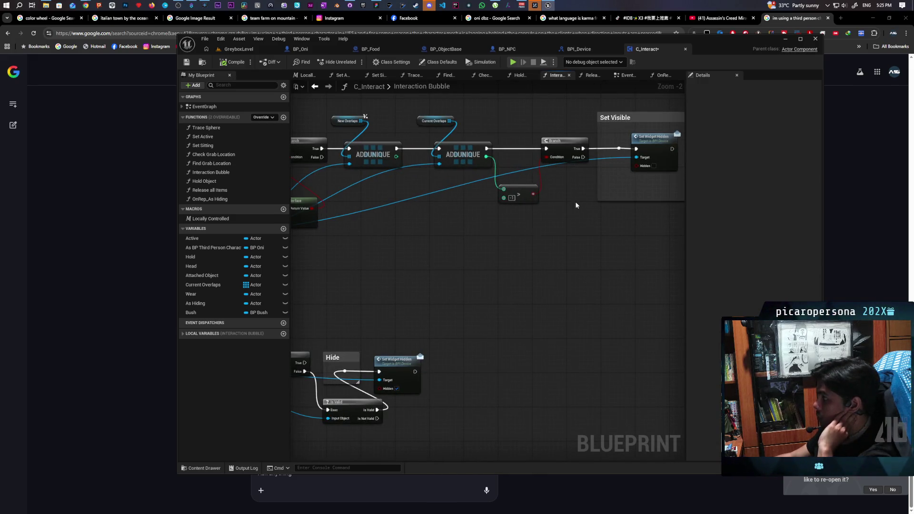
{"action": "scroll", "coordinate": [576, 205], "scroll_direction": "down", "scroll_amount": 1}
{"action": "mouse_move", "coordinate": [593, 196]}
{"action": "left_mouse_down"}
{"action": "mouse_move", "coordinate": [445, 243]}
{"action": "mouse_move", "coordinate": [301, 272]}
{"action": "mouse_move", "coordinate": [581, 248]}
{"action": "mouse_move", "coordinate": [357, 271]}
{"action": "mouse_move", "coordinate": [456, 267]}
{"action": "mouse_move", "coordinate": [600, 237]}
{"action": "mouse_move", "coordinate": [549, 218]}
{"action": "mouse_move", "coordinate": [513, 184]}
{"action": "mouse_move", "coordinate": [598, 164]}
{"action": "left_mouse_up"}
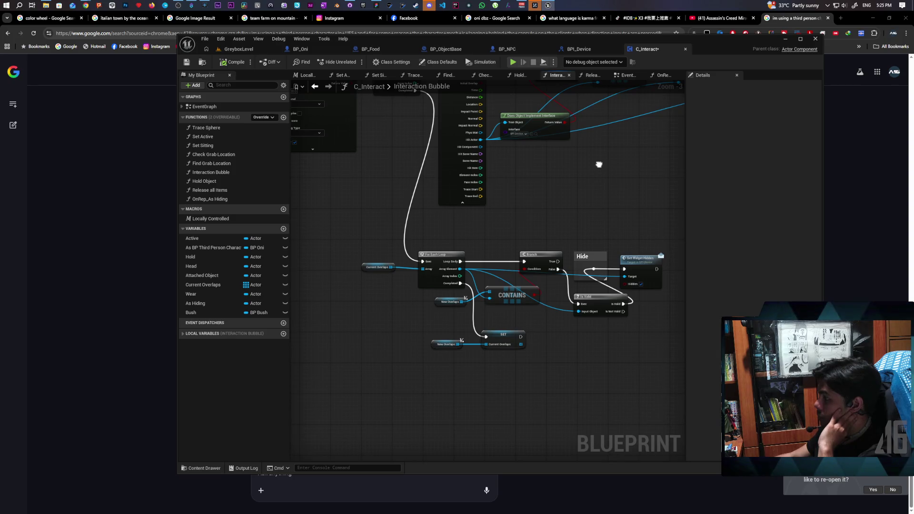
{"action": "mouse_move", "coordinate": [599, 165]}
{"action": "left_mouse_down"}
{"action": "mouse_move", "coordinate": [579, 254]}
{"action": "mouse_move", "coordinate": [469, 253]}
{"action": "mouse_move", "coordinate": [532, 248]}
{"action": "mouse_move", "coordinate": [470, 285]}
{"action": "mouse_move", "coordinate": [414, 296]}
{"action": "mouse_move", "coordinate": [373, 257]}
{"action": "mouse_move", "coordinate": [430, 283]}
{"action": "mouse_move", "coordinate": [415, 287]}
{"action": "mouse_move", "coordinate": [549, 273]}
{"action": "mouse_move", "coordinate": [649, 279]}
{"action": "mouse_move", "coordinate": [427, 275]}
{"action": "mouse_move", "coordinate": [806, 276]}
{"action": "left_mouse_up"}
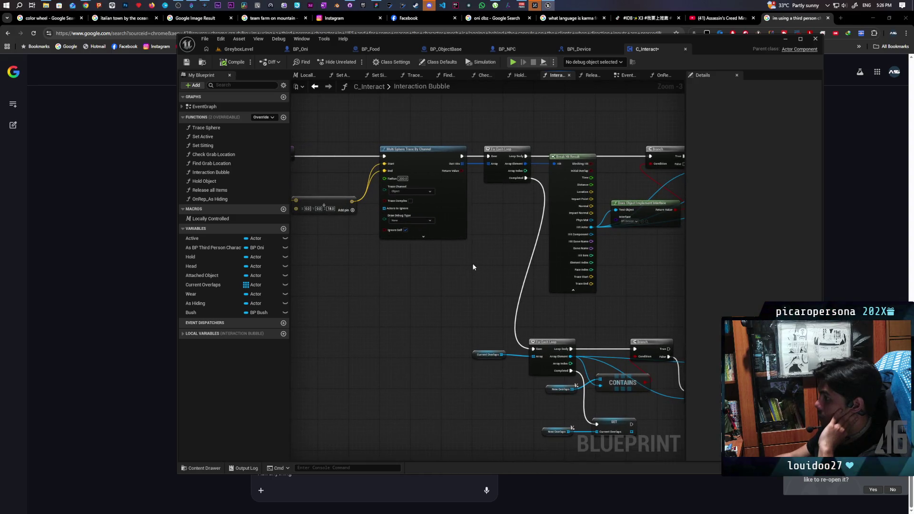
{"action": "left_click", "coordinate": [421, 193]}
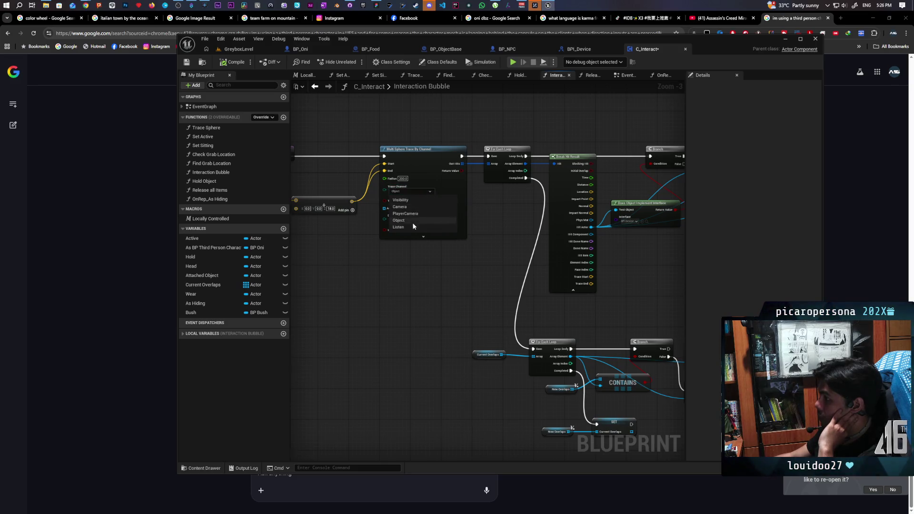
{"action": "left_click", "coordinate": [398, 227]}
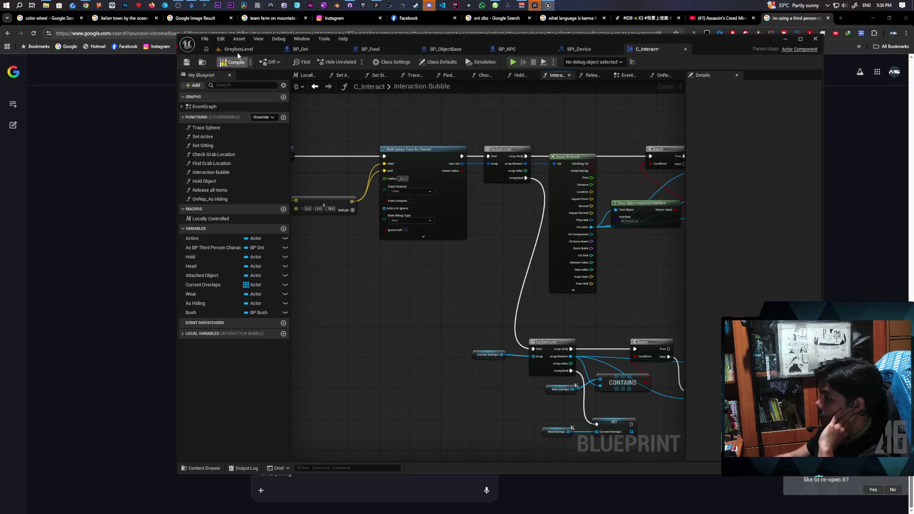
{"action": "left_click", "coordinate": [238, 50]}
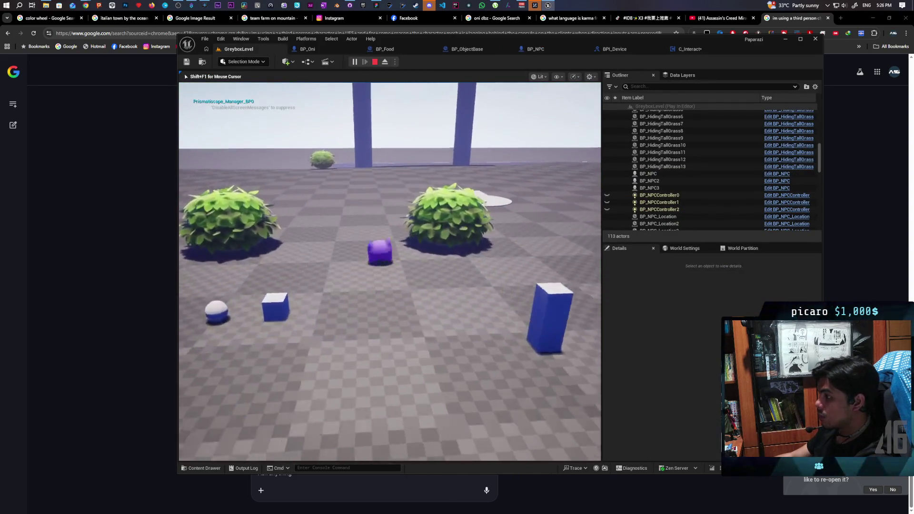
Play-test, jumping and walking the character to the bench NPC until its alert mark appears, then stop
{"action": "key", "text": "space"}
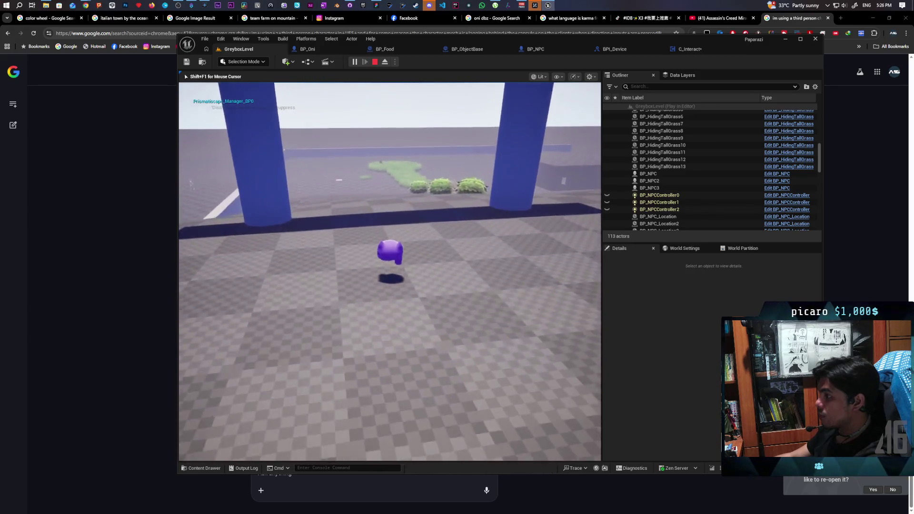
{"action": "key", "text": "w"}
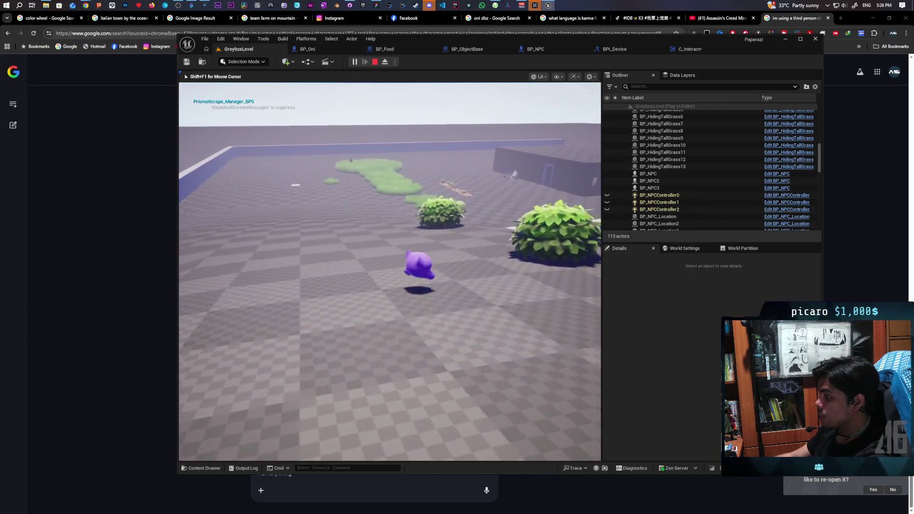
{"action": "key", "text": "s"}
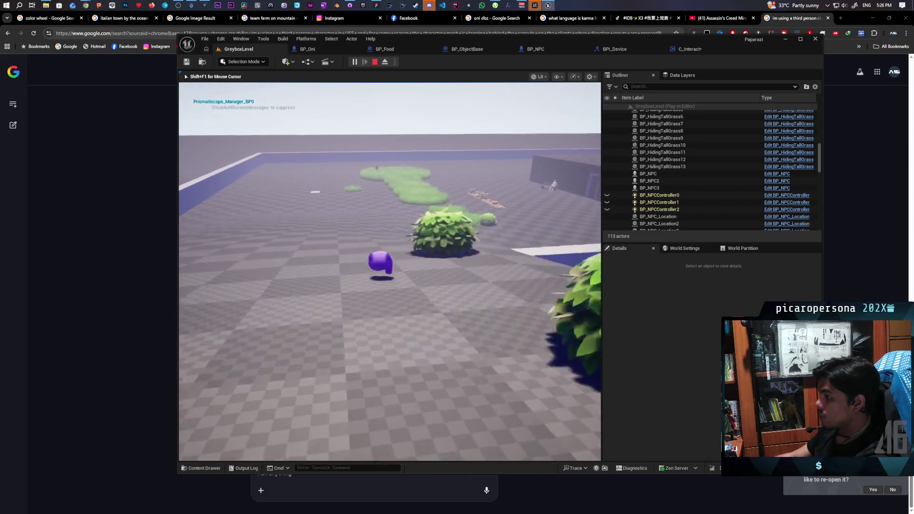
{"action": "key", "text": "w"}
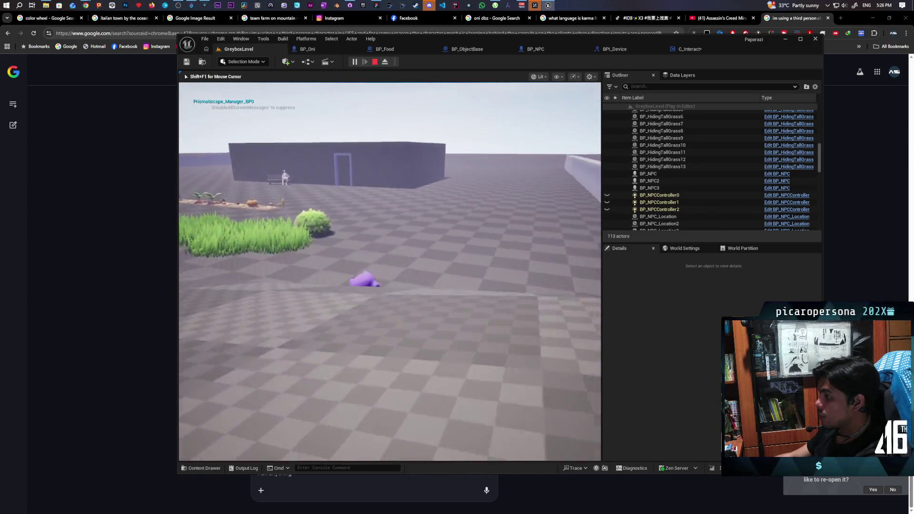
{"action": "key", "text": "w"}
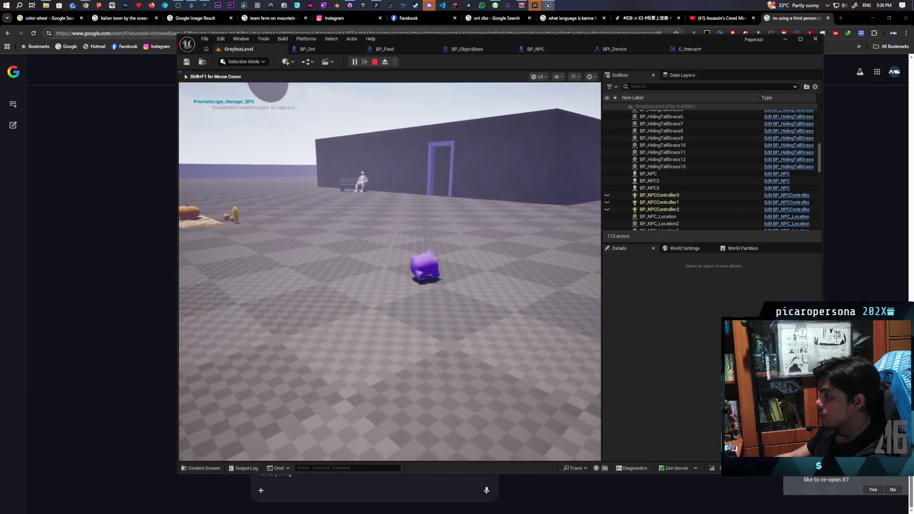
{"action": "key", "text": "space"}
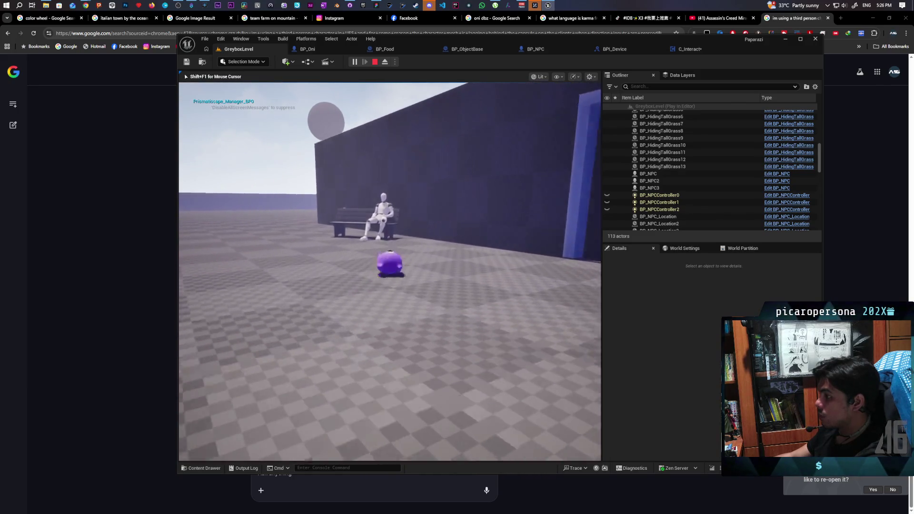
{"action": "key", "text": "a"}
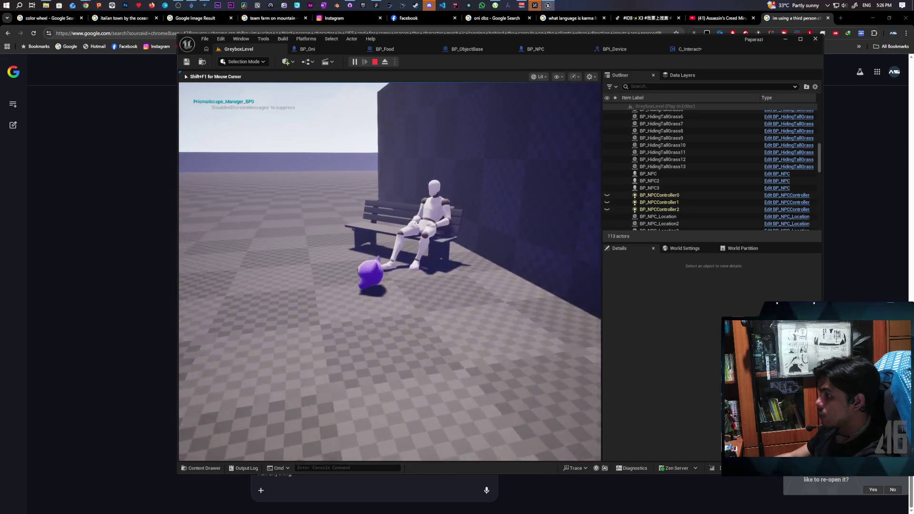
{"action": "key", "text": "w"}
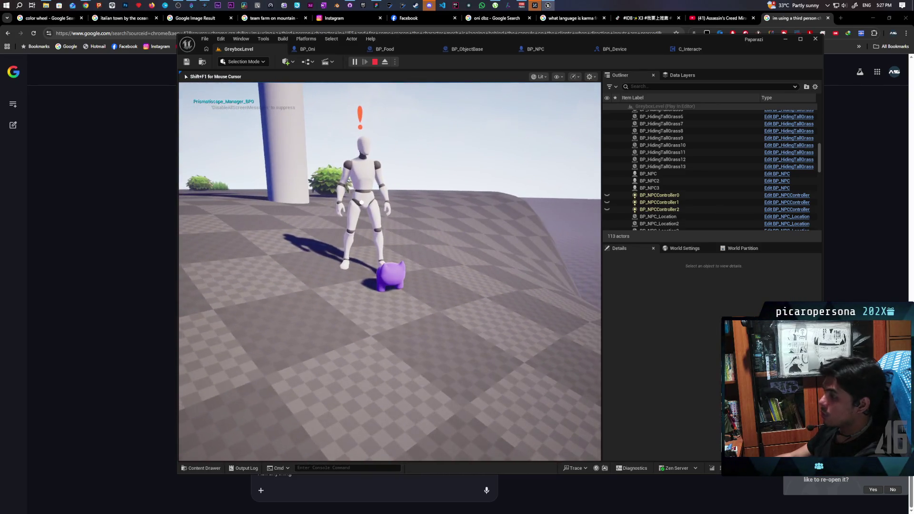
{"action": "key", "text": "Escape"}
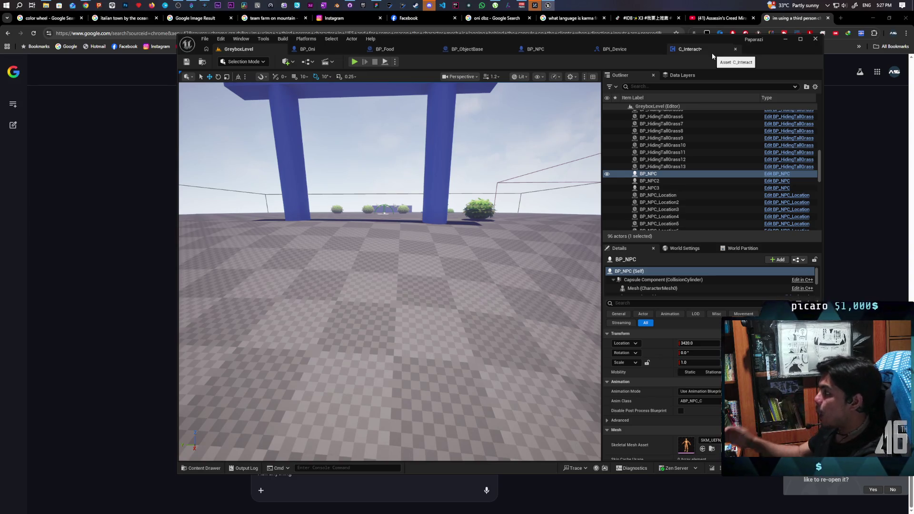
{"action": "left_click", "coordinate": [712, 56]}
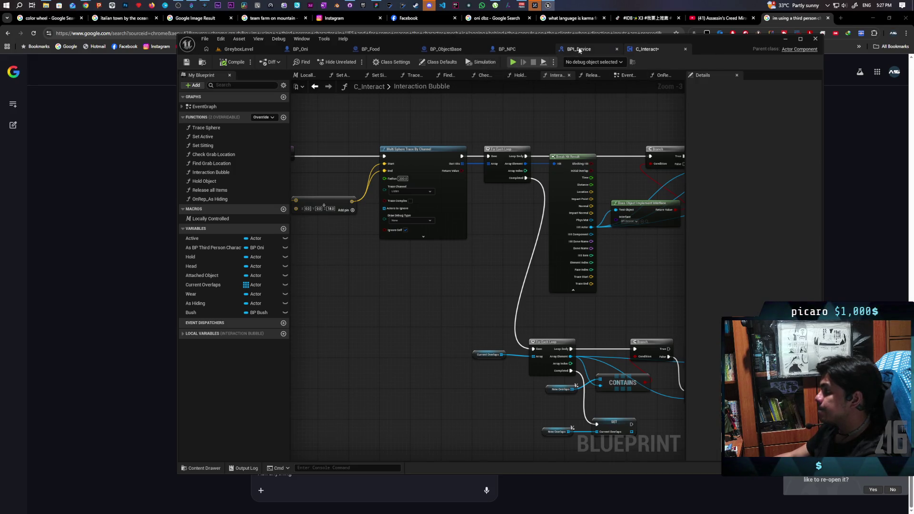
Switch the Interaction Bubble sphere trace channel back to Object
{"action": "left_click", "coordinate": [419, 192]}
{"action": "left_click", "coordinate": [408, 221]}
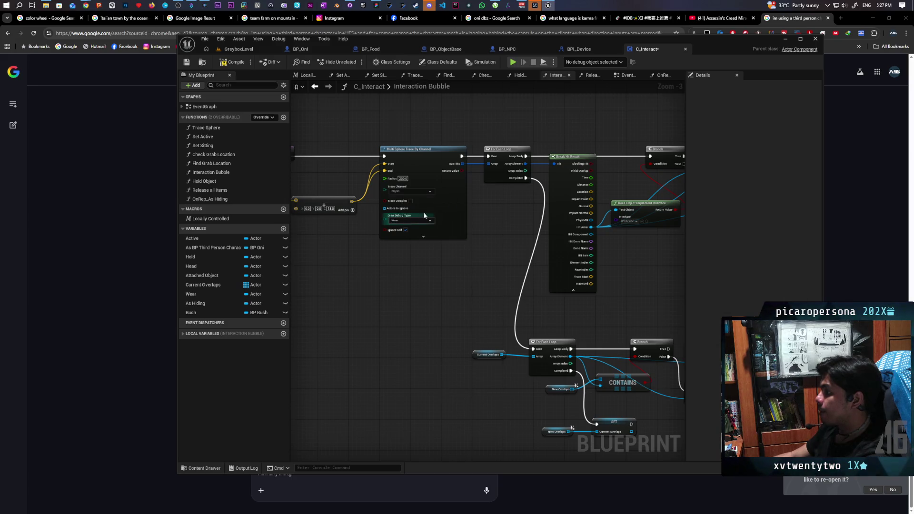
{"action": "left_click", "coordinate": [628, 76]}
{"action": "scroll", "coordinate": [561, 217], "scroll_direction": "down", "scroll_amount": 5}
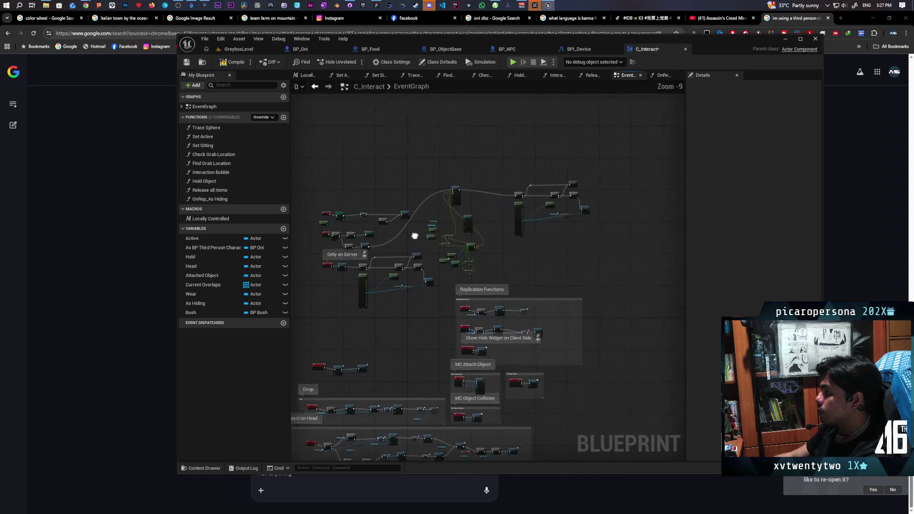
{"action": "scroll", "coordinate": [482, 188], "scroll_direction": "up", "scroll_amount": 5}
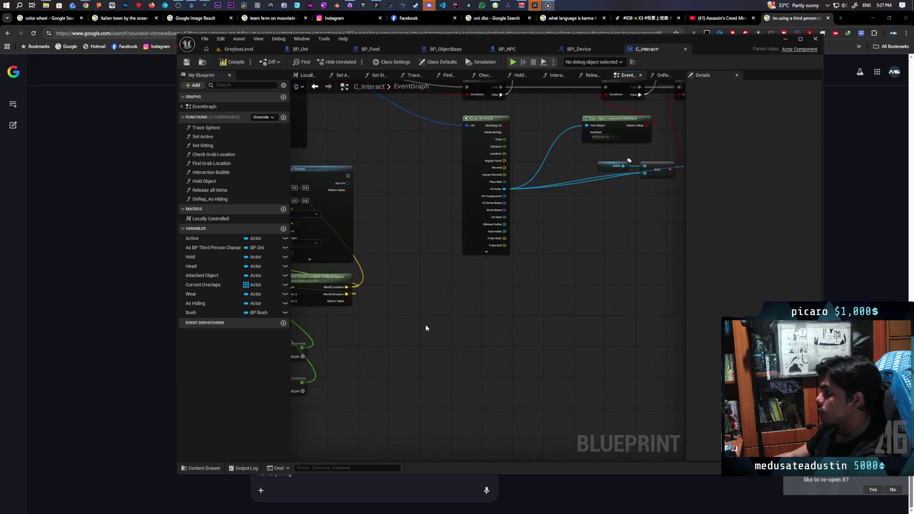
{"action": "scroll", "coordinate": [426, 326], "scroll_direction": "down", "scroll_amount": 3}
{"action": "scroll", "coordinate": [524, 284], "scroll_direction": "up", "scroll_amount": 3}
Unhook Check Interactable's exec wire from Trace Sphere in the EventGraph and start a play-test
{"action": "mouse_move", "coordinate": [632, 317]}
{"action": "left_mouse_down"}
{"action": "mouse_move", "coordinate": [614, 327]}
{"action": "mouse_move", "coordinate": [644, 327]}
{"action": "mouse_move", "coordinate": [594, 334]}
{"action": "left_mouse_up"}
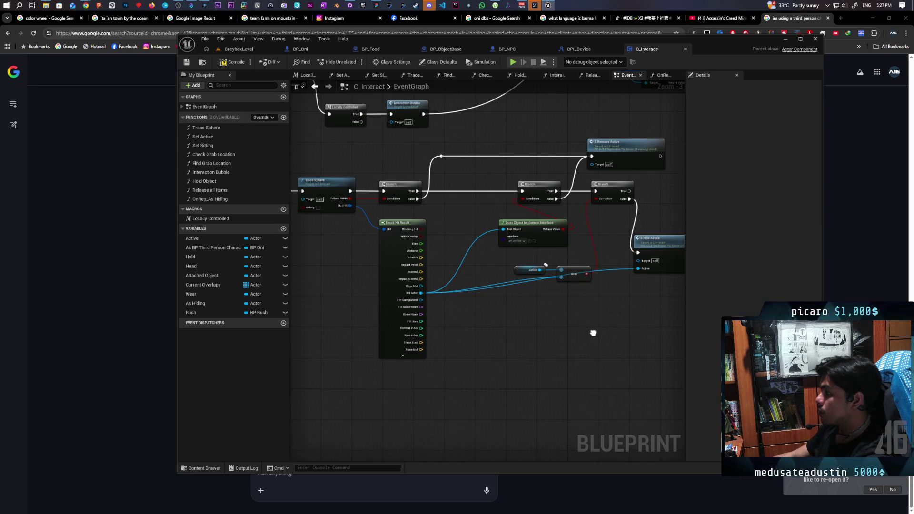
{"action": "mouse_move", "coordinate": [593, 333]}
{"action": "left_mouse_down"}
{"action": "mouse_move", "coordinate": [561, 308]}
{"action": "mouse_move", "coordinate": [374, 247]}
{"action": "left_mouse_up"}
{"action": "left_click", "coordinate": [388, 227], "text": "alt"}
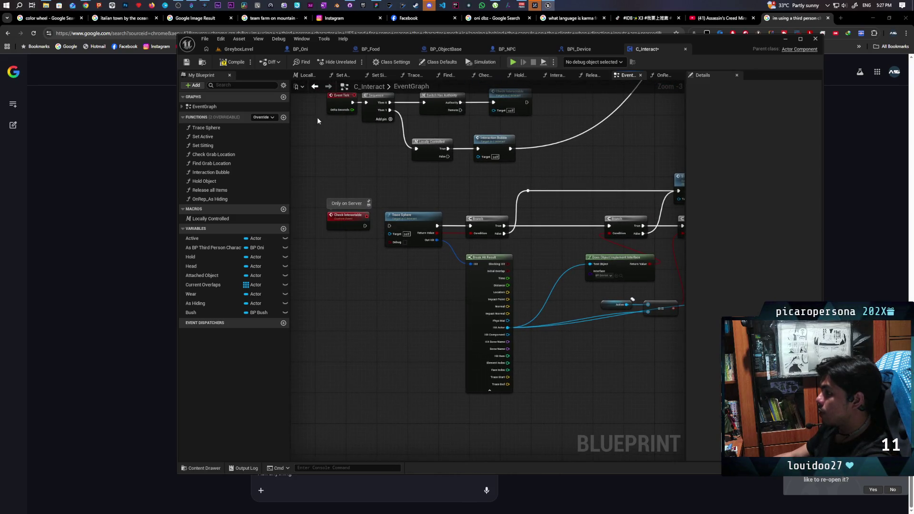
{"action": "left_click", "coordinate": [248, 49]}
{"action": "left_click", "coordinate": [355, 62]}
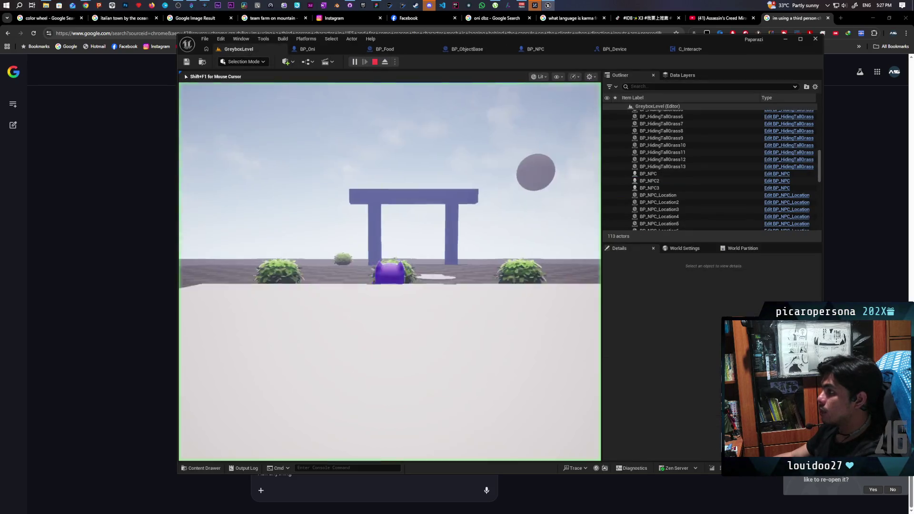
Run and jump briefly, stop, then bring C_Interact's Sphere and Line Trace nodes into view
{"action": "key", "text": "w"}
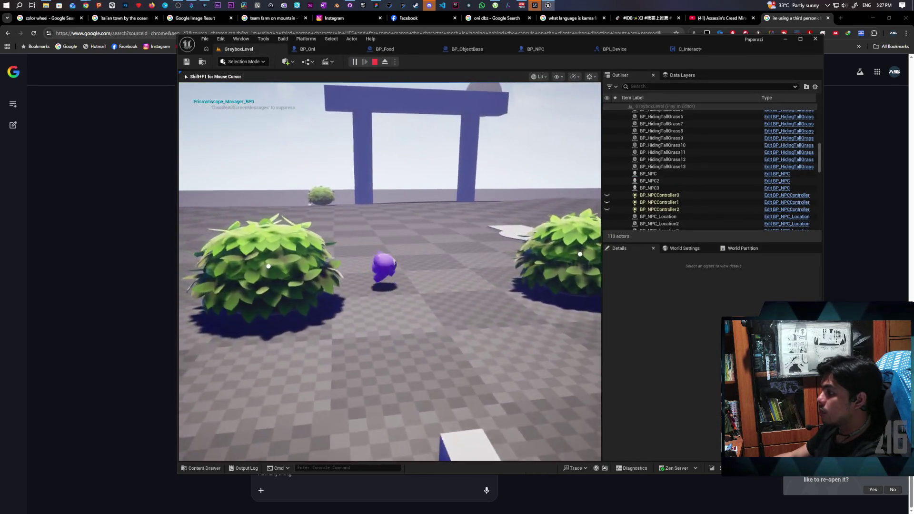
{"action": "key", "text": "space"}
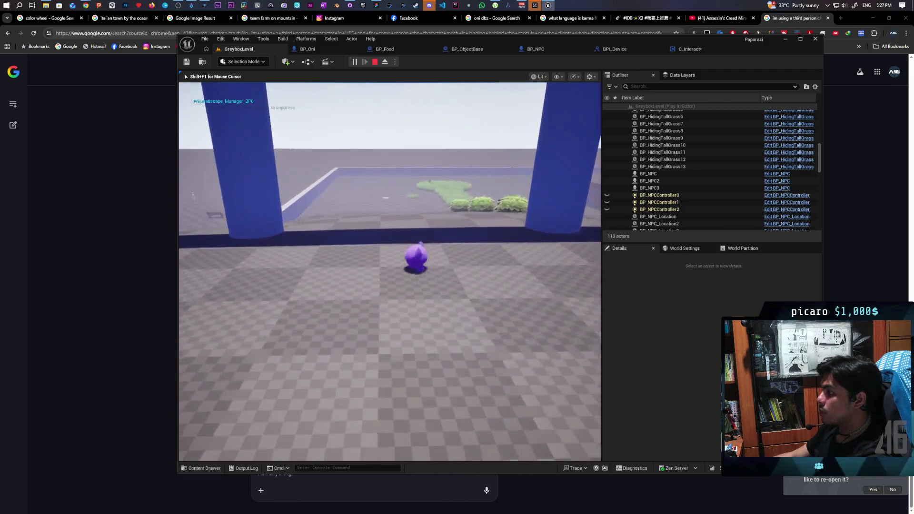
{"action": "key", "text": "Escape"}
{"action": "left_click", "coordinate": [702, 49]}
{"action": "mouse_move", "coordinate": [400, 208]}
{"action": "left_mouse_down"}
{"action": "mouse_move", "coordinate": [310, 310]}
{"action": "mouse_move", "coordinate": [357, 306]}
{"action": "mouse_move", "coordinate": [333, 315]}
{"action": "mouse_move", "coordinate": [327, 347]}
{"action": "mouse_move", "coordinate": [552, 312]}
{"action": "left_mouse_up"}
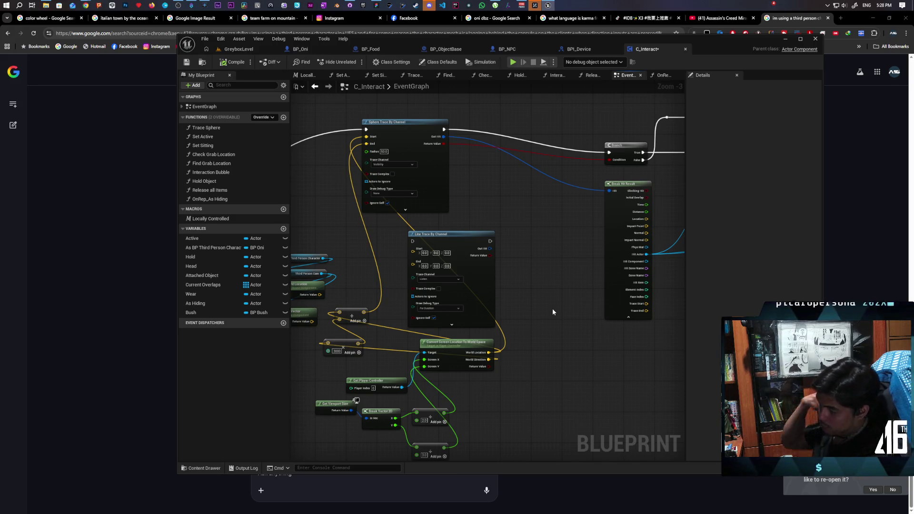
Find and open the Interaction Bubble function graph in C_Interact
{"action": "scroll", "coordinate": [548, 293], "scroll_direction": "down", "scroll_amount": 4}
{"action": "scroll", "coordinate": [451, 284], "scroll_direction": "up", "scroll_amount": 8}
{"action": "mouse_move", "coordinate": [450, 284]}
{"action": "left_mouse_down"}
{"action": "mouse_move", "coordinate": [492, 279]}
{"action": "mouse_move", "coordinate": [527, 255]}
{"action": "mouse_move", "coordinate": [530, 235]}
{"action": "mouse_move", "coordinate": [353, 344]}
{"action": "mouse_move", "coordinate": [455, 292]}
{"action": "left_mouse_up"}
{"action": "scroll", "coordinate": [535, 225], "scroll_direction": "down", "scroll_amount": 3}
{"action": "double_click", "coordinate": [407, 304]}
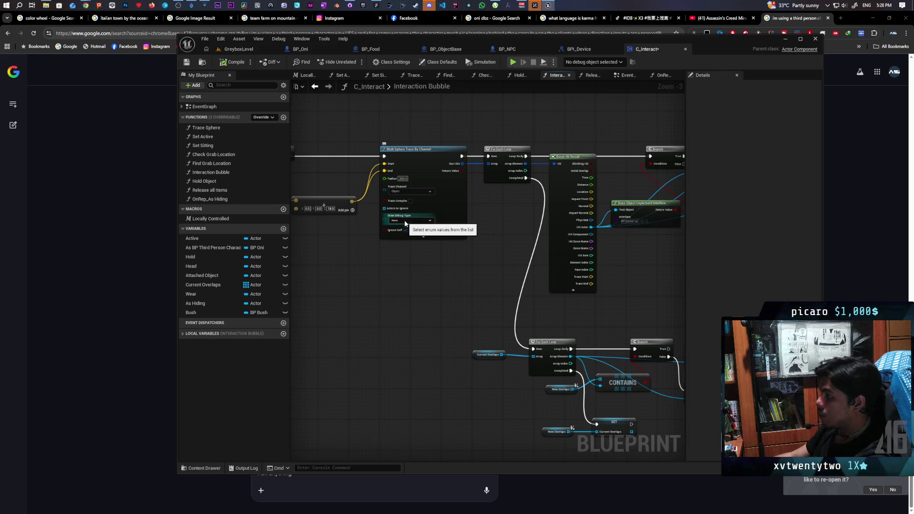
Set the sphere trace channel to Listen, compile C_Interact, and return to GreyboxLevel
{"action": "left_click", "coordinate": [406, 220]}
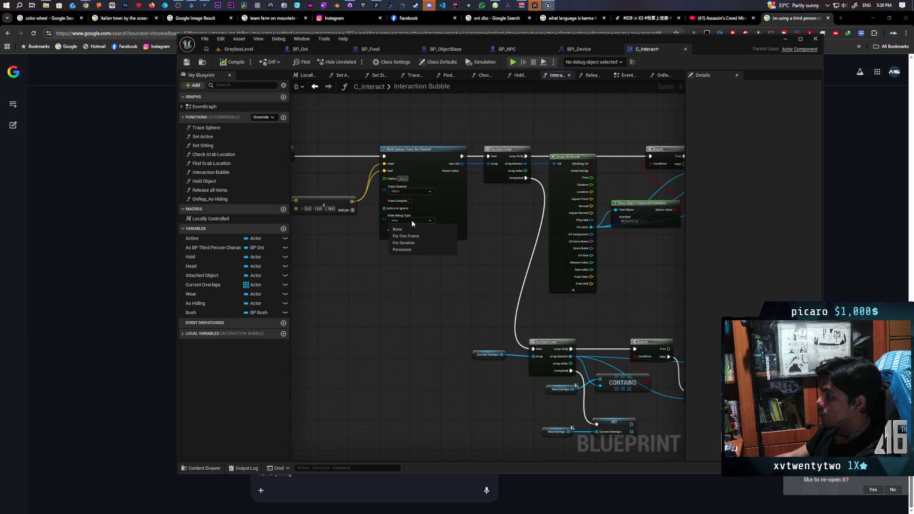
{"action": "left_click", "coordinate": [410, 207]}
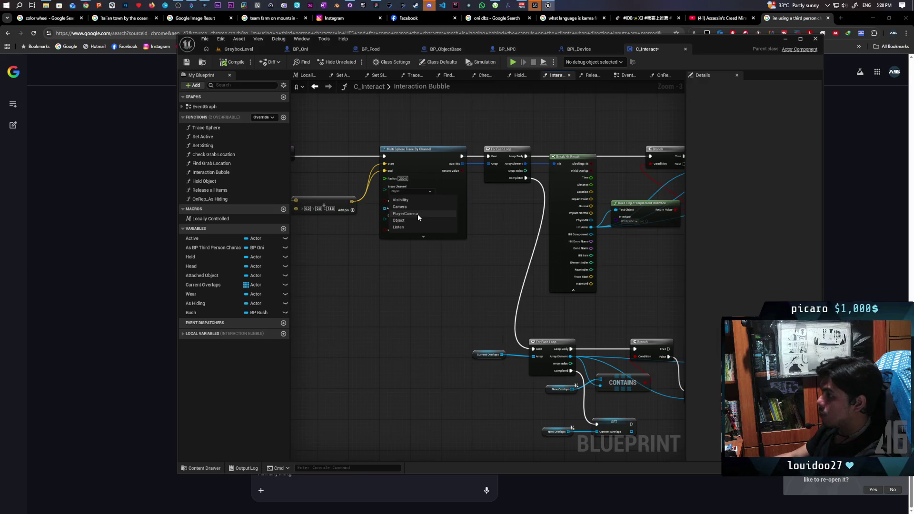
{"action": "left_click", "coordinate": [404, 227]}
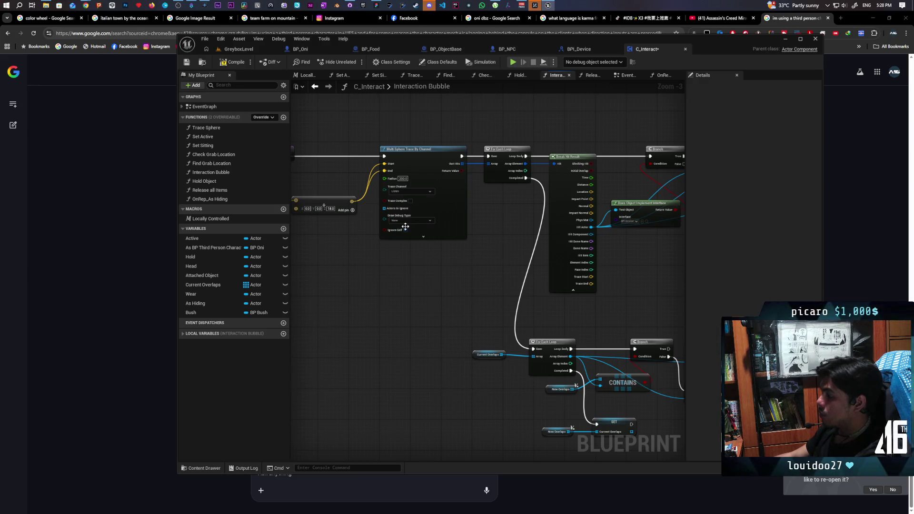
{"action": "left_click", "coordinate": [226, 63]}
{"action": "left_click", "coordinate": [238, 50]}
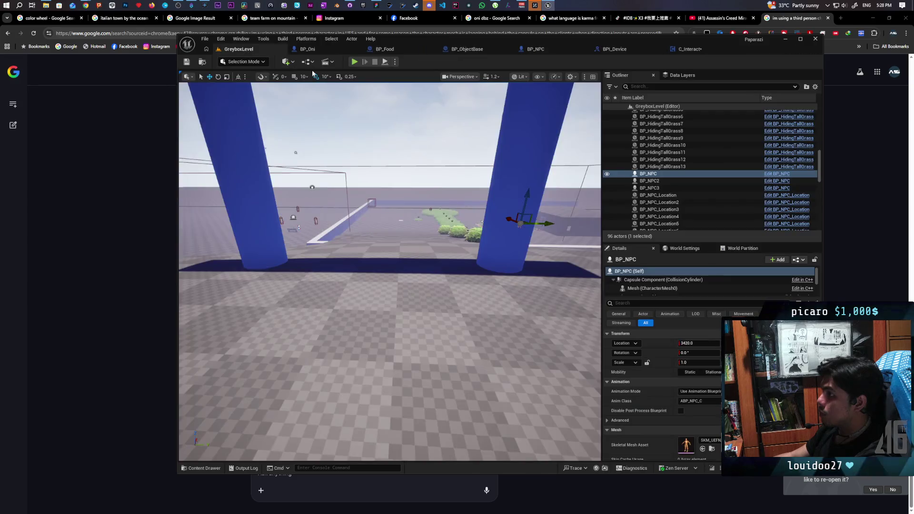
Start a play-test and walk the character through the blue gate to face the NPC by the wall
{"action": "left_click", "coordinate": [354, 62]}
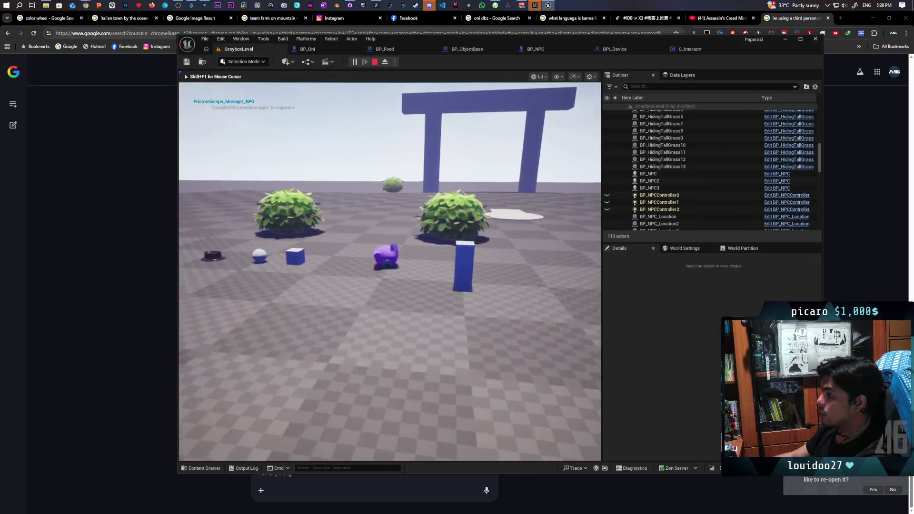
{"action": "key", "text": "w"}
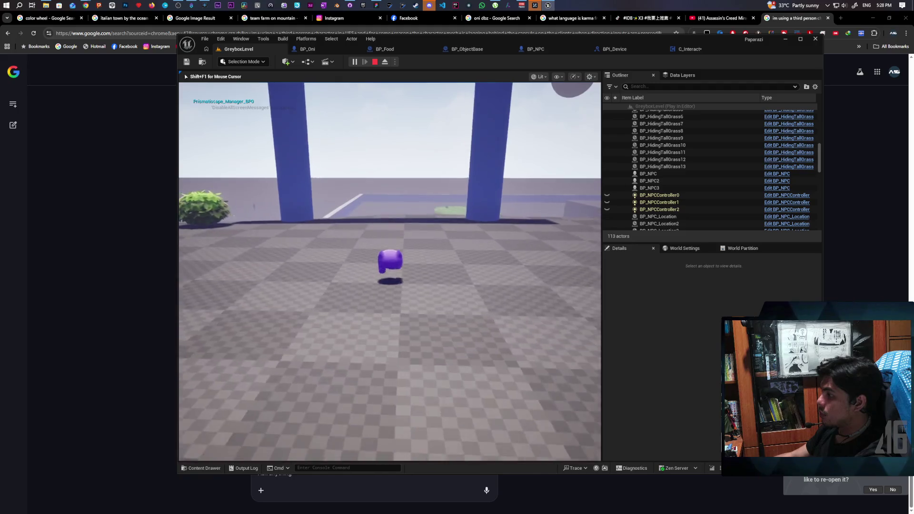
{"action": "key", "text": "w"}
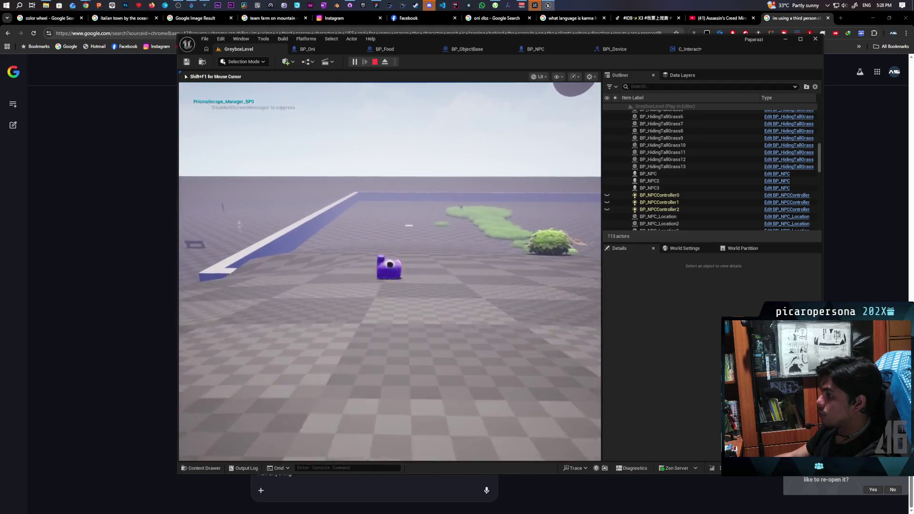
{"action": "key", "text": "a"}
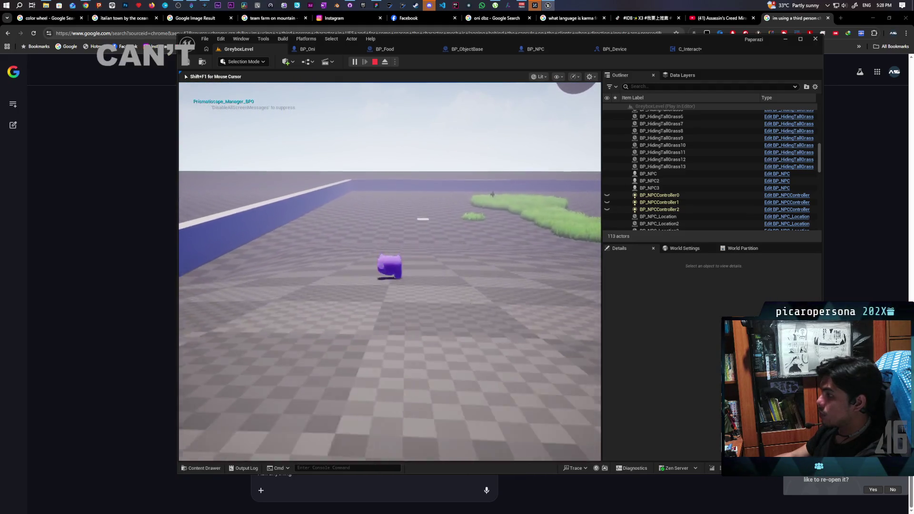
{"action": "key", "text": "space"}
{"action": "key", "text": "d"}
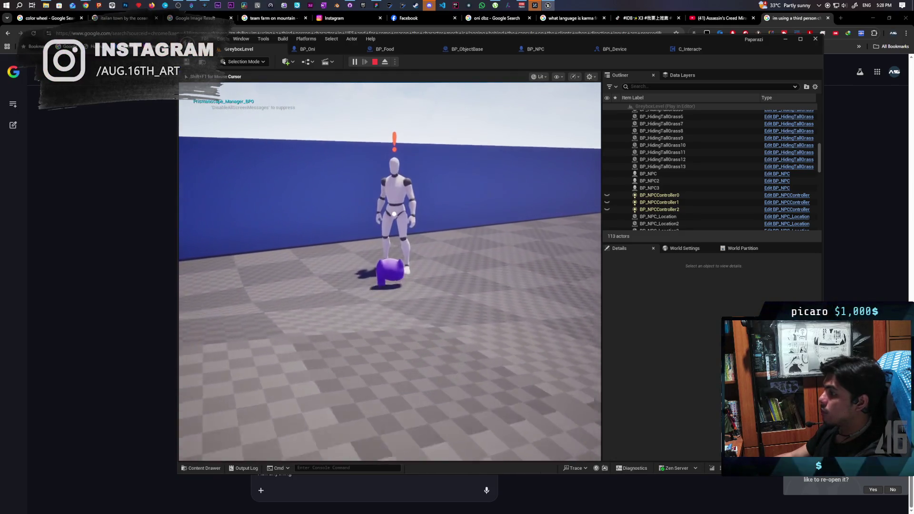
Walk into the tall grass, stop the play-test, and open C_Interact's graph via BP_NPC
{"action": "key", "text": "w"}
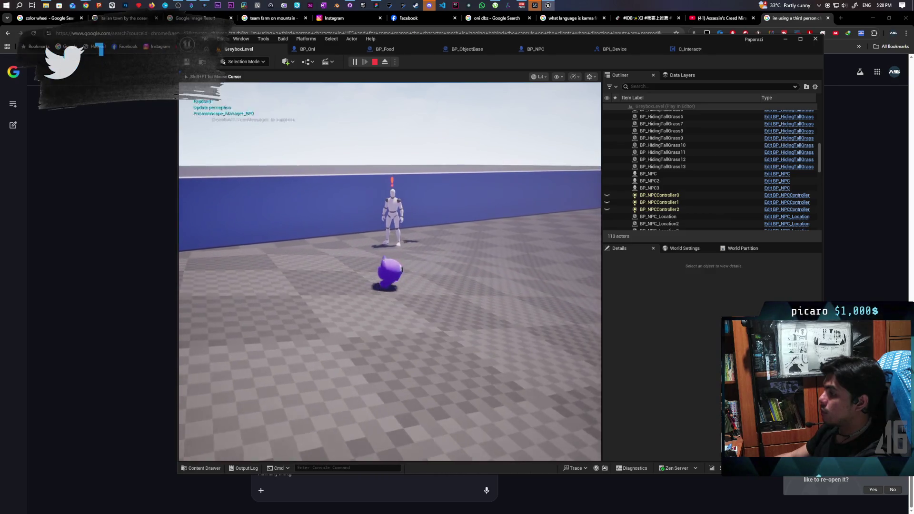
{"action": "key", "text": "w"}
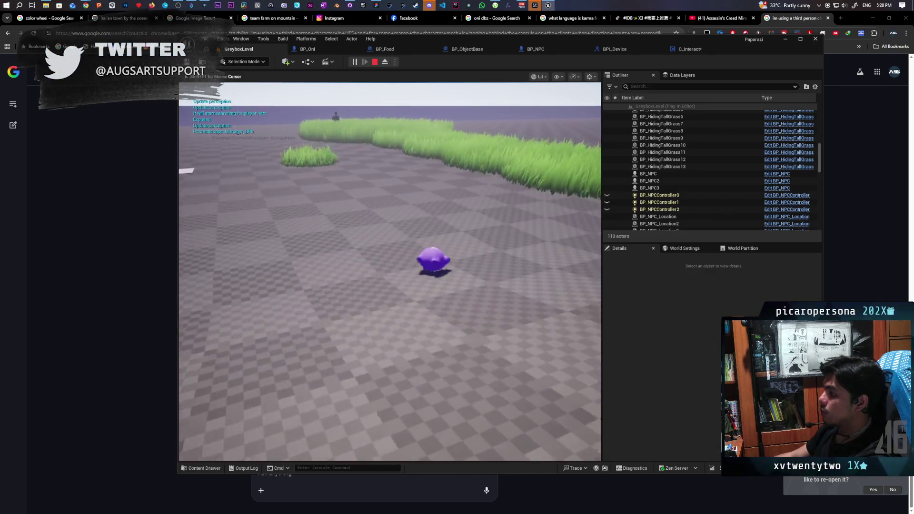
{"action": "key", "text": "w"}
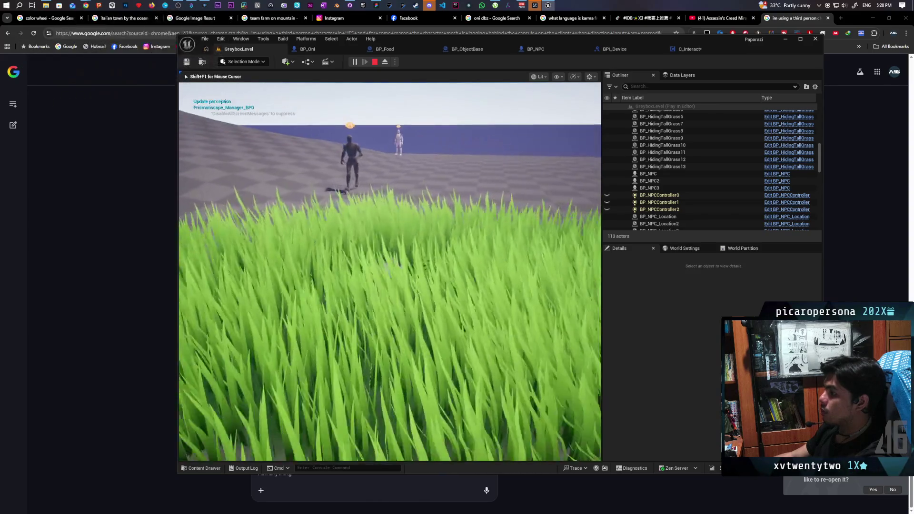
{"action": "key", "text": "w"}
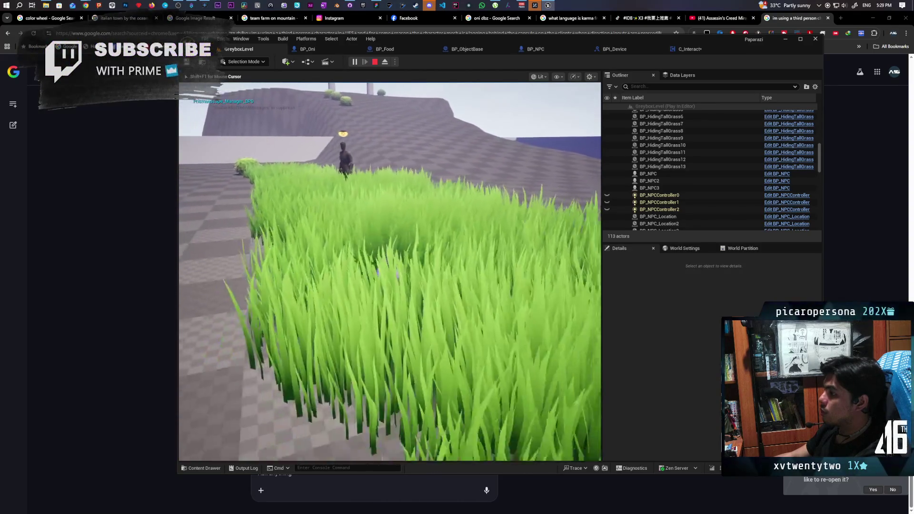
{"action": "key", "text": "w"}
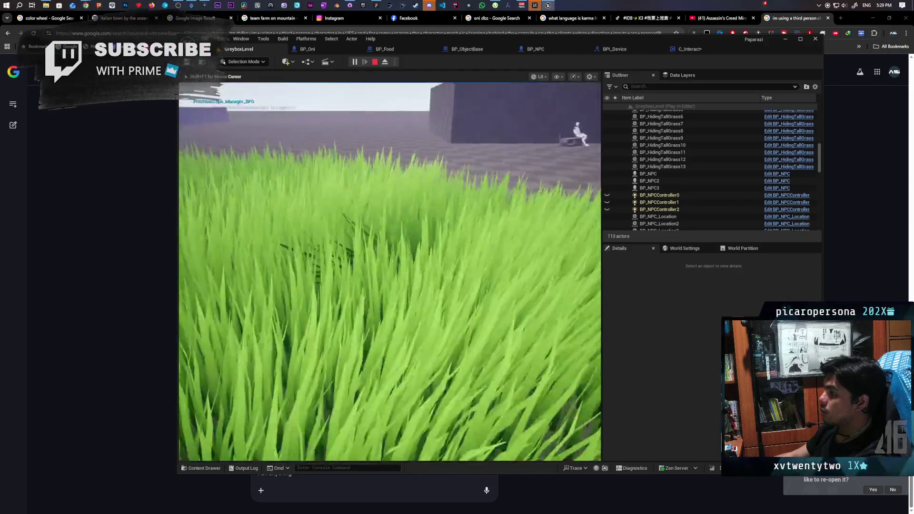
{"action": "key", "text": "w"}
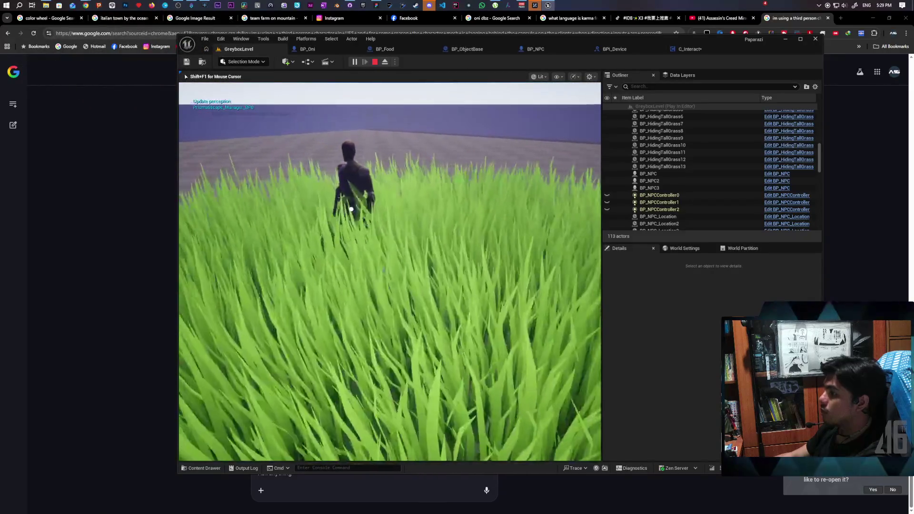
{"action": "key", "text": "Escape"}
{"action": "double_click", "coordinate": [648, 173]}
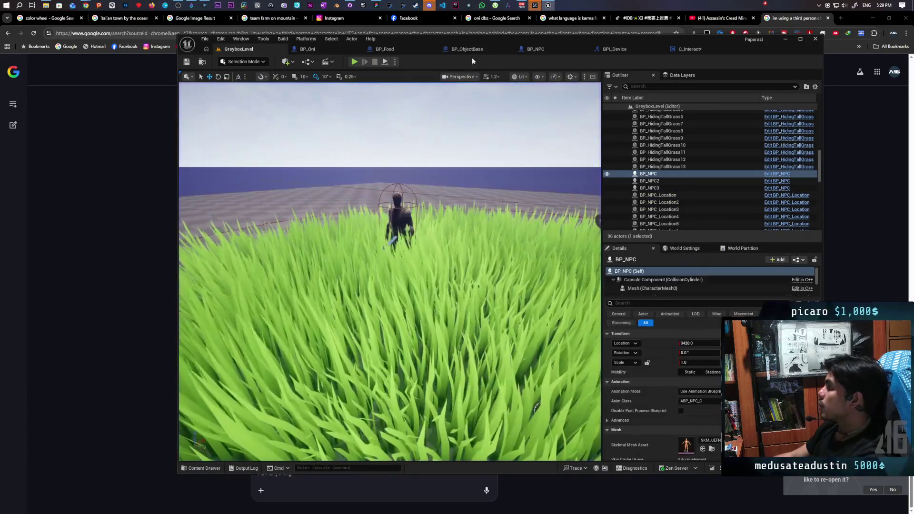
{"action": "left_click", "coordinate": [689, 49]}
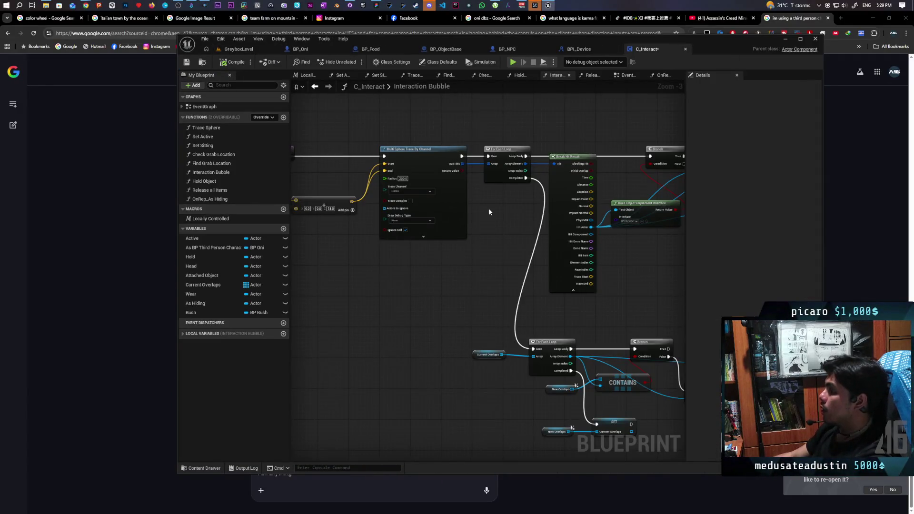
Recompile BP_NPC after checking the trace channels, then save the GreyboxLevel map
{"action": "left_click", "coordinate": [419, 193]}
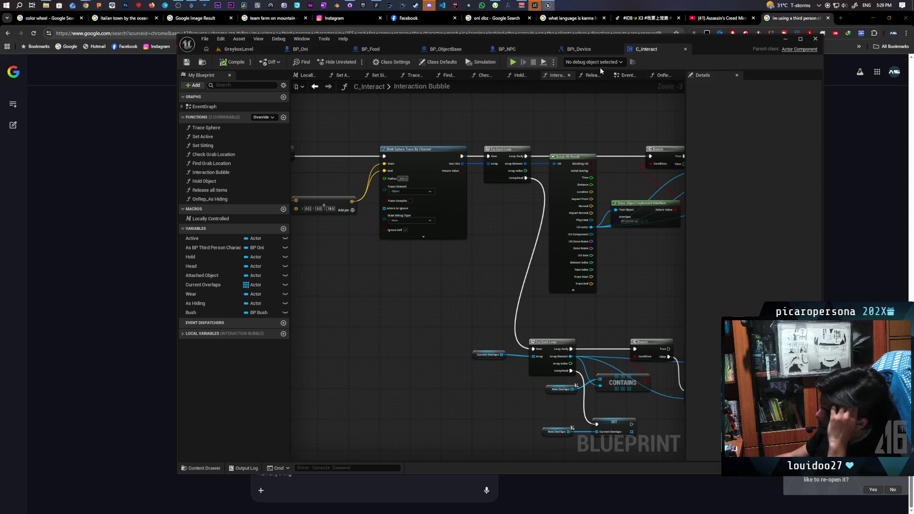
{"action": "left_click", "coordinate": [514, 54]}
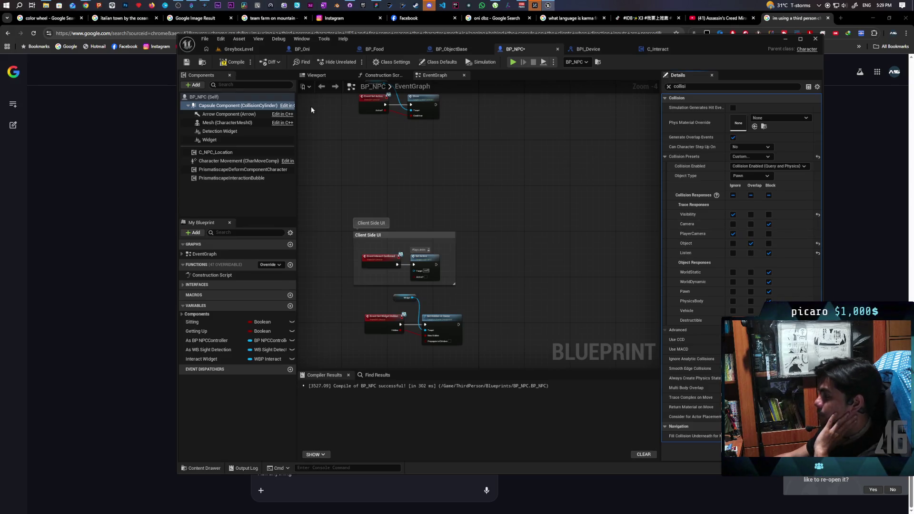
{"action": "left_click", "coordinate": [230, 64]}
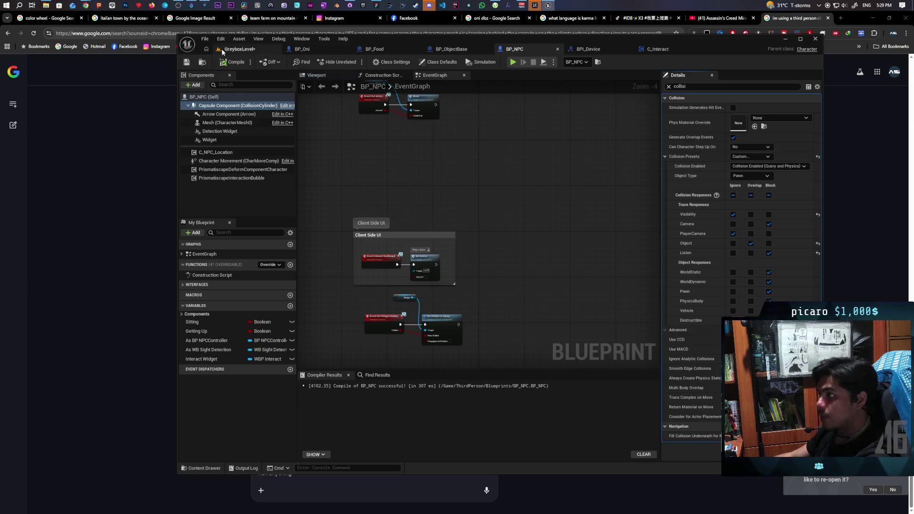
{"action": "left_click", "coordinate": [238, 49]}
{"action": "key", "text": "ctrl+s"}
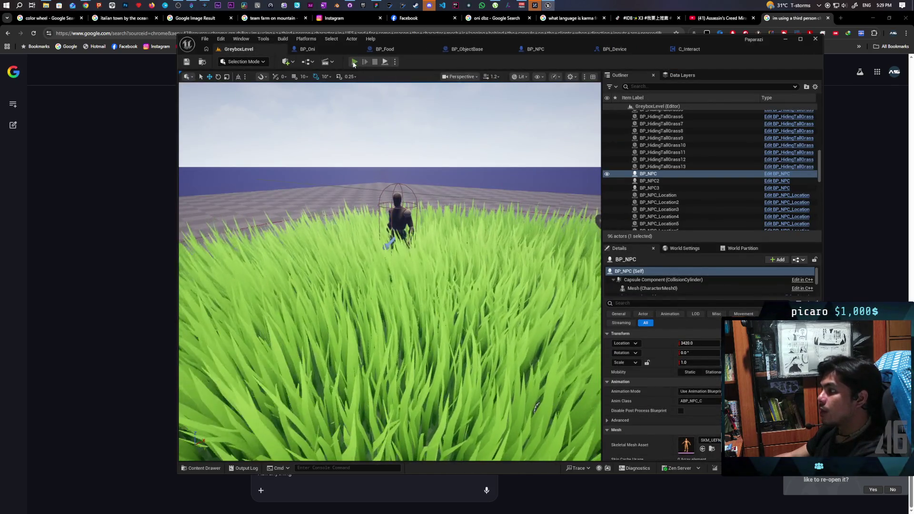
{"action": "left_click", "coordinate": [353, 63]}
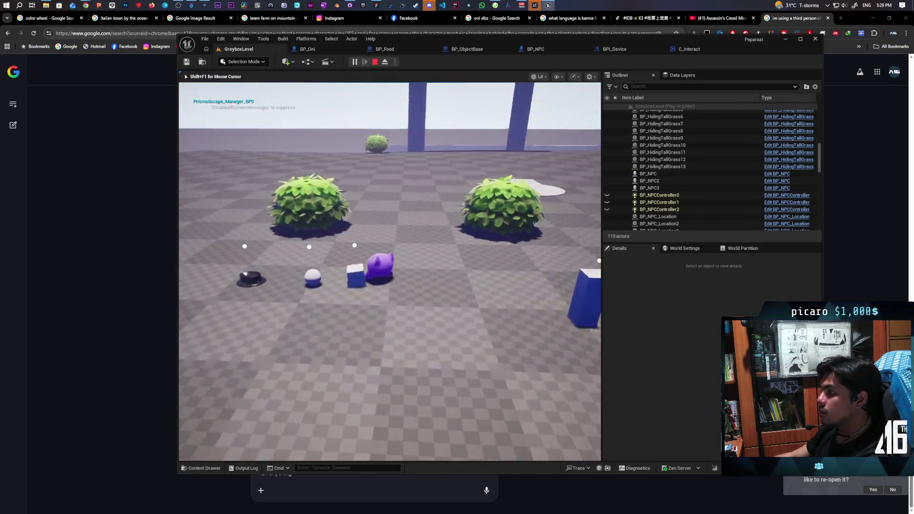
{"action": "key", "text": "w"}
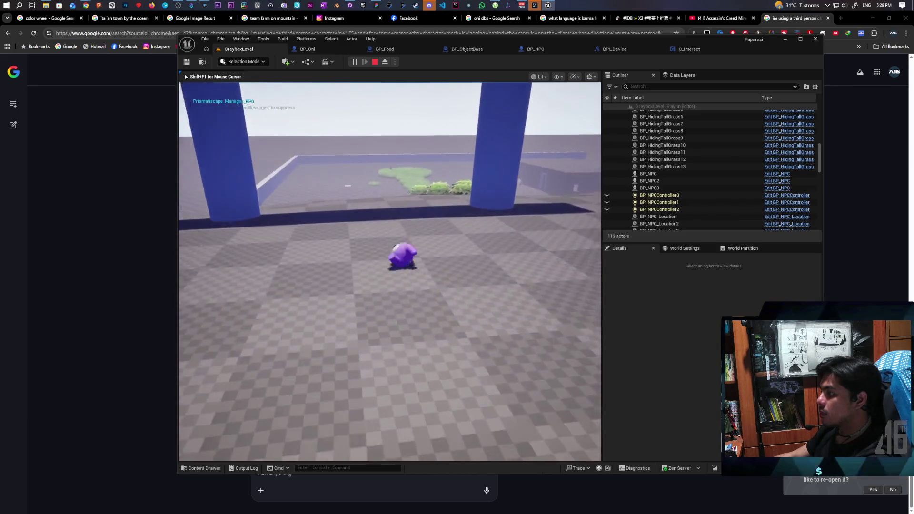
{"action": "key", "text": "space"}
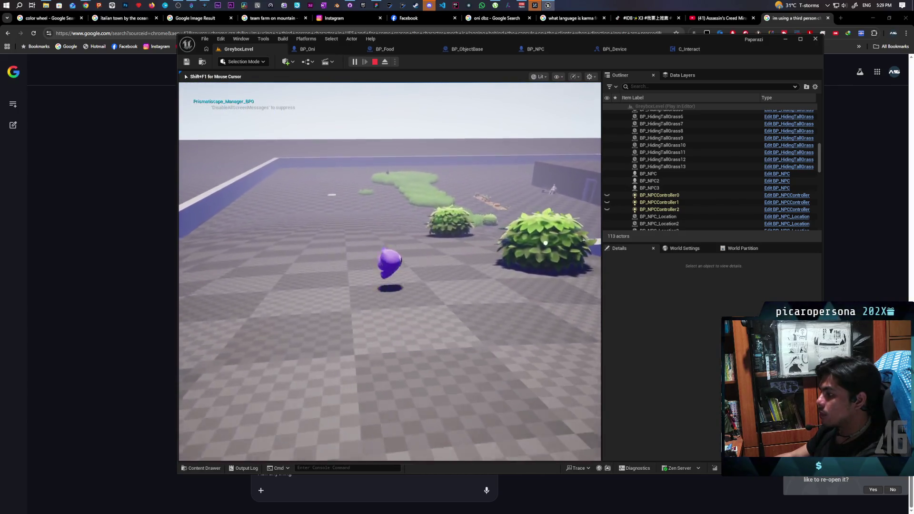
{"action": "key", "text": "w"}
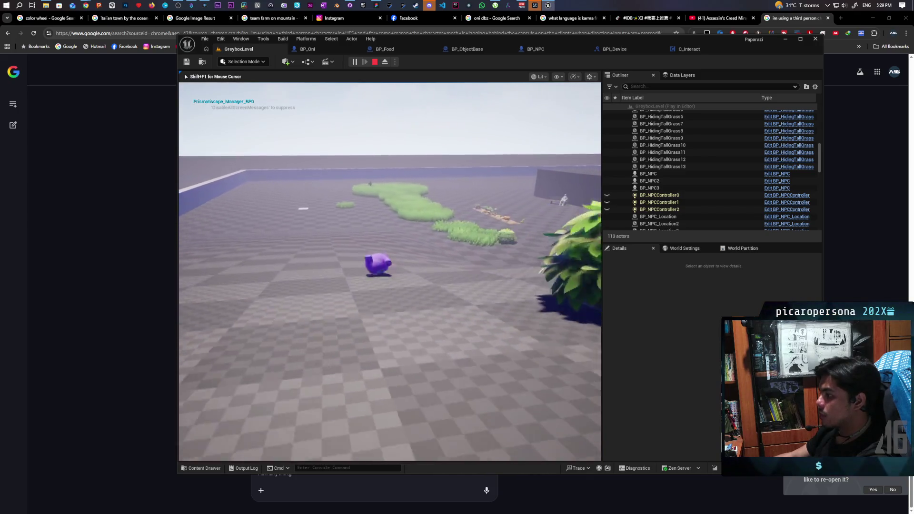
{"action": "key", "text": "w"}
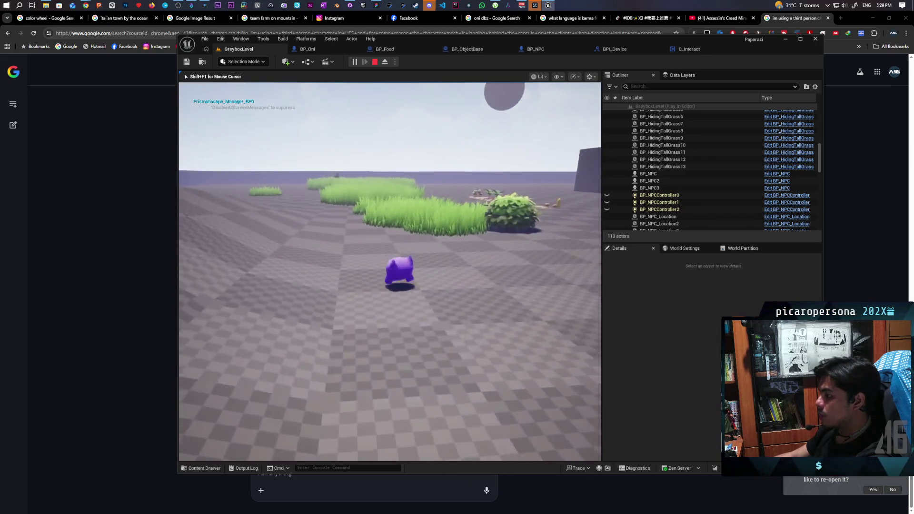
{"action": "key", "text": "space"}
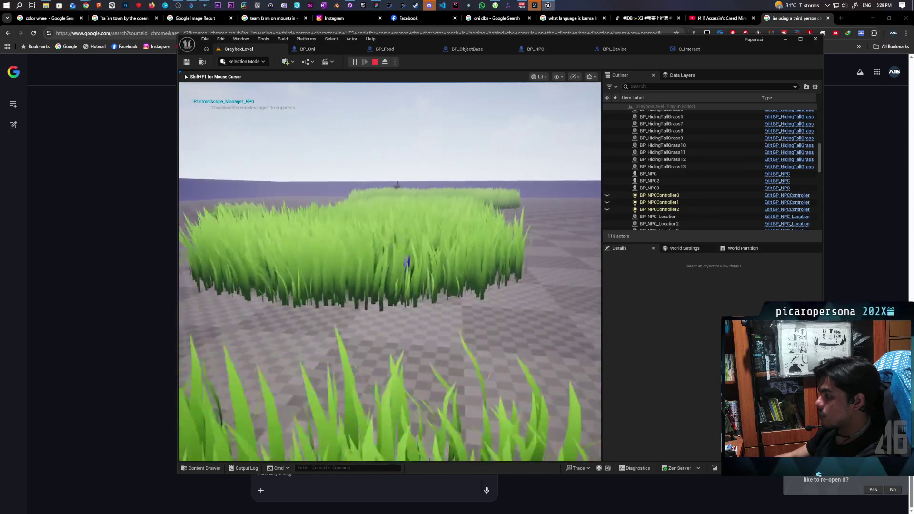
{"action": "key", "text": "w"}
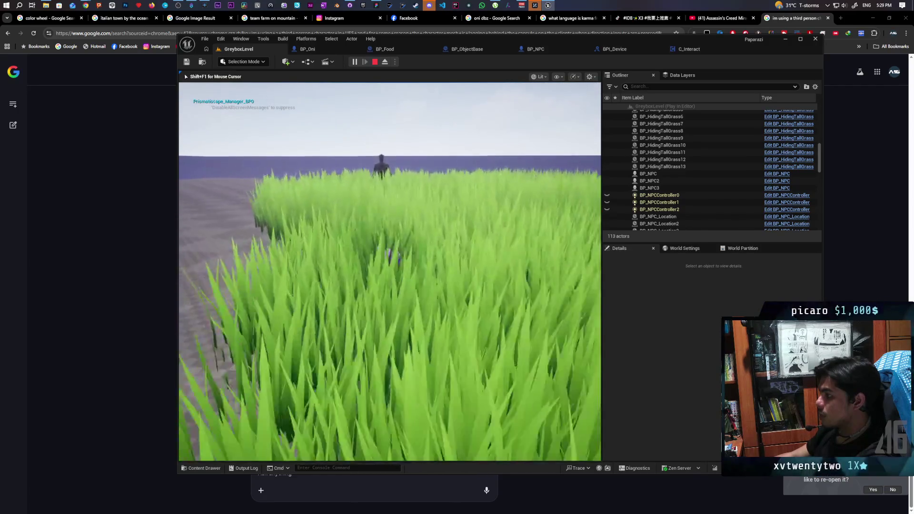
{"action": "key", "text": "w"}
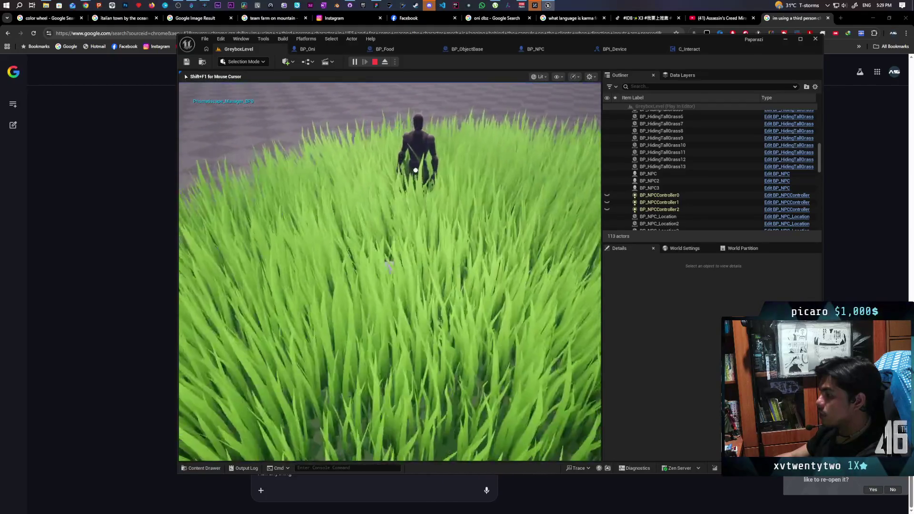
{"action": "key", "text": "Escape"}
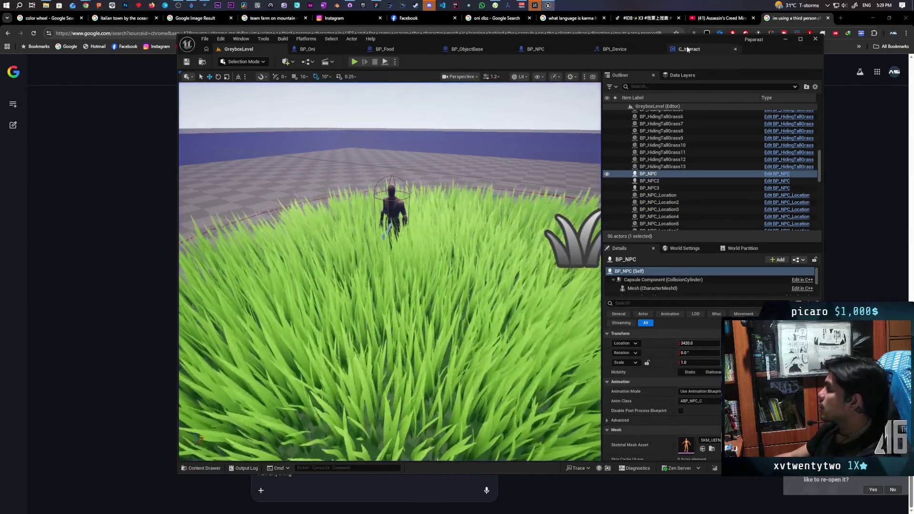
Set Sphere Trace By Channel's Draw Debug Type to For Duration, then play-test to see the debug spheres
{"action": "left_click", "coordinate": [687, 49]}
{"action": "scroll", "coordinate": [407, 249], "scroll_direction": "down", "scroll_amount": 5}
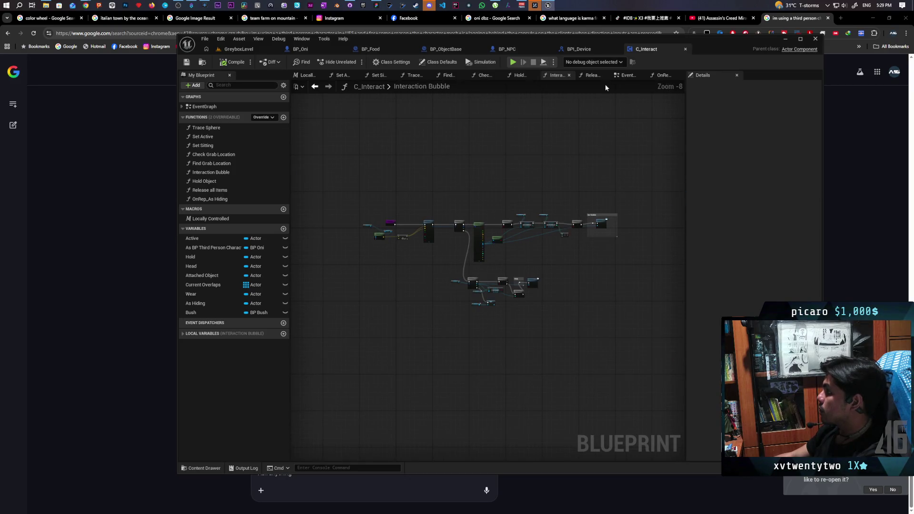
{"action": "left_click", "coordinate": [634, 75]}
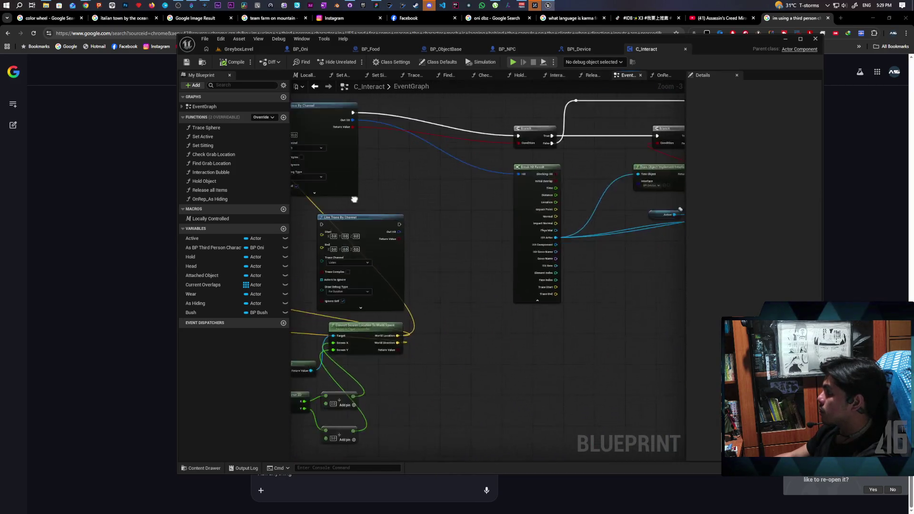
{"action": "scroll", "coordinate": [482, 217], "scroll_direction": "up", "scroll_amount": 1}
{"action": "left_click", "coordinate": [437, 222]}
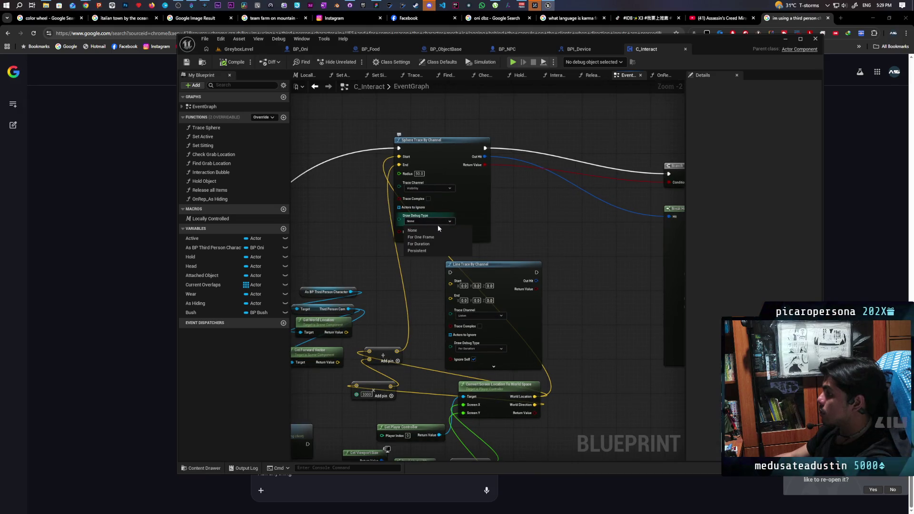
{"action": "left_click", "coordinate": [431, 244]}
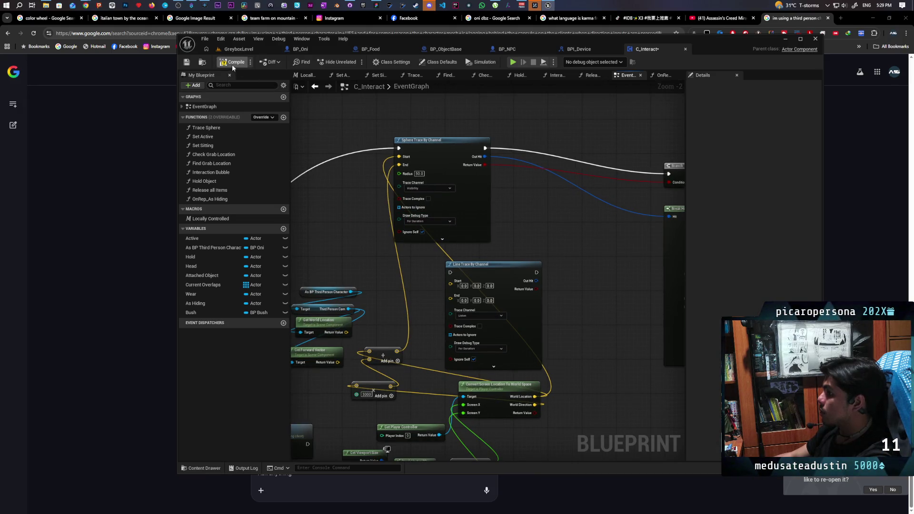
{"action": "key", "text": "alt+p"}
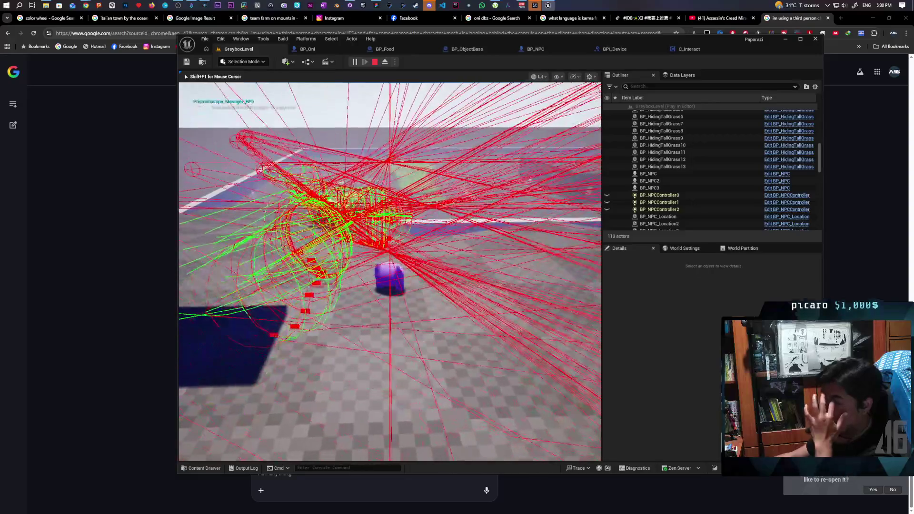
{"action": "key", "text": "Escape"}
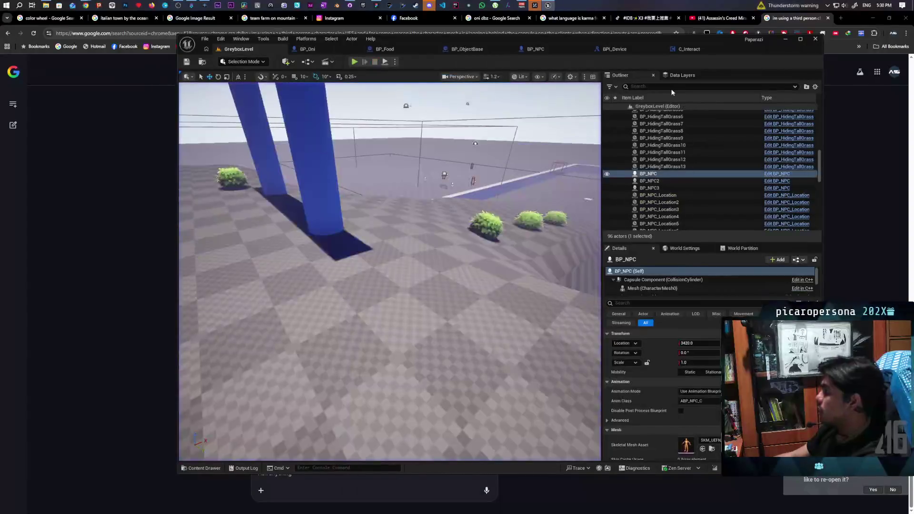
Switch the Sphere Trace By Channel from Visibility to Listen and start a new play-test
{"action": "left_click", "coordinate": [705, 45]}
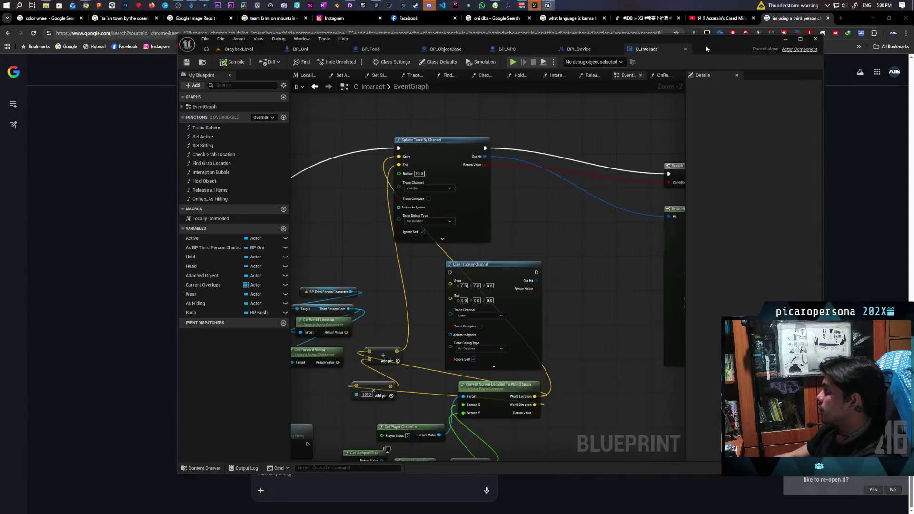
{"action": "left_click", "coordinate": [446, 188]}
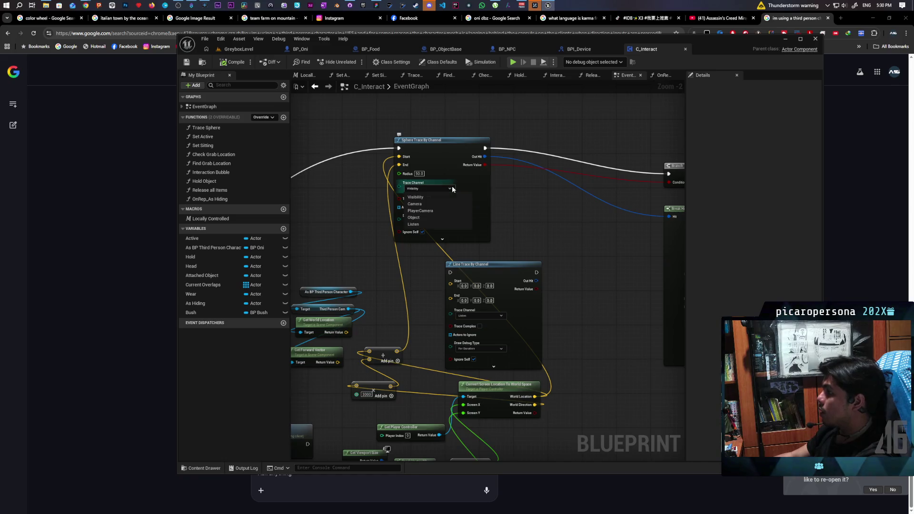
{"action": "left_click", "coordinate": [429, 224]}
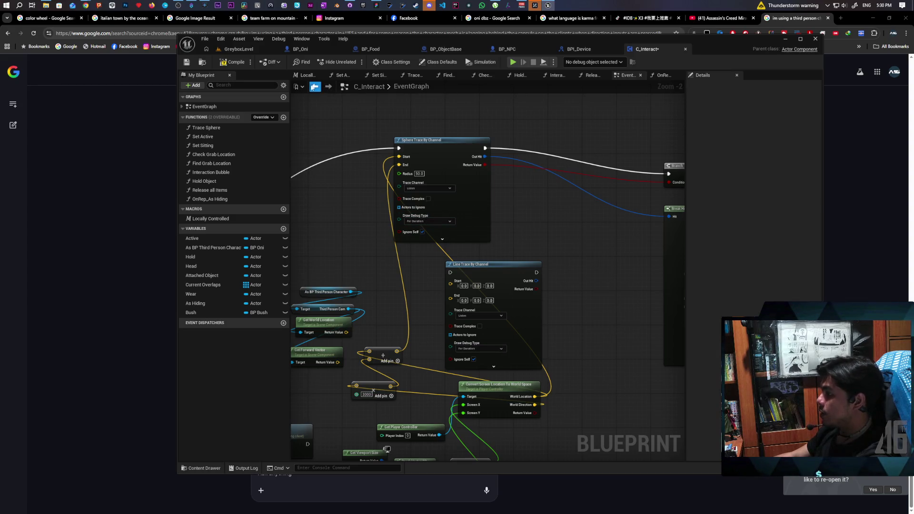
{"action": "left_click", "coordinate": [238, 49]}
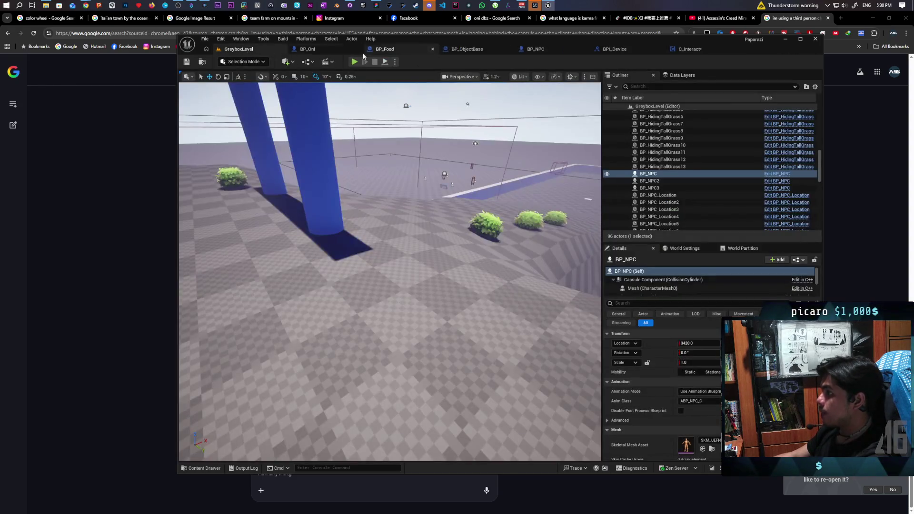
{"action": "key", "text": "alt+p"}
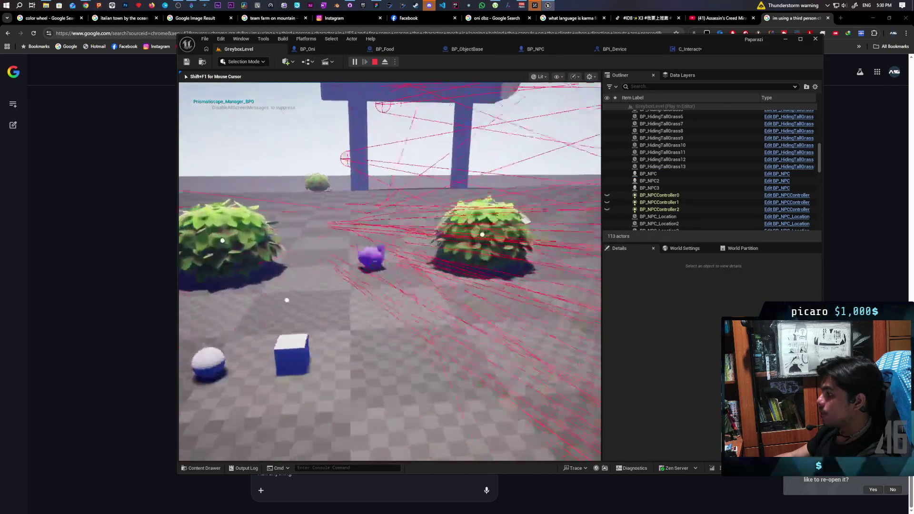
Walk the character forward to the NPC in the grass for the F Listen prompt, then stop and return to C_Interact
{"action": "key", "text": "w"}
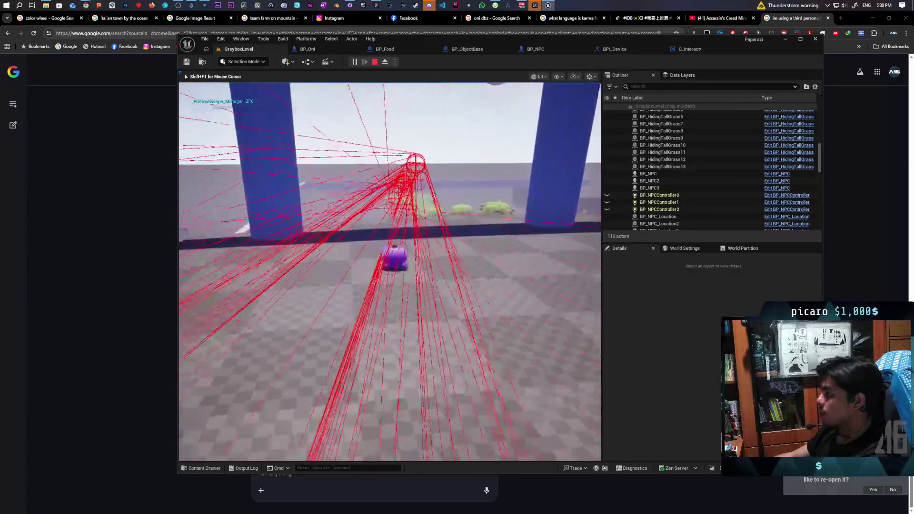
{"action": "key", "text": "w"}
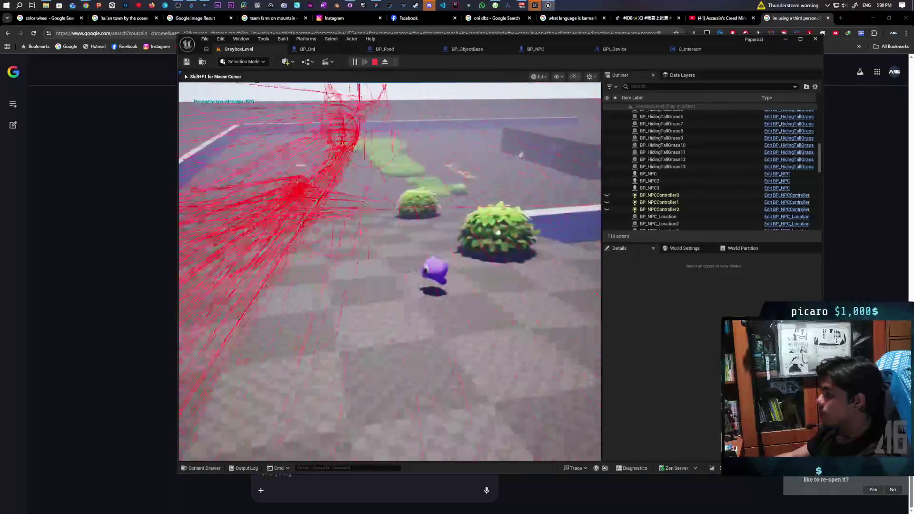
{"action": "key", "text": "w"}
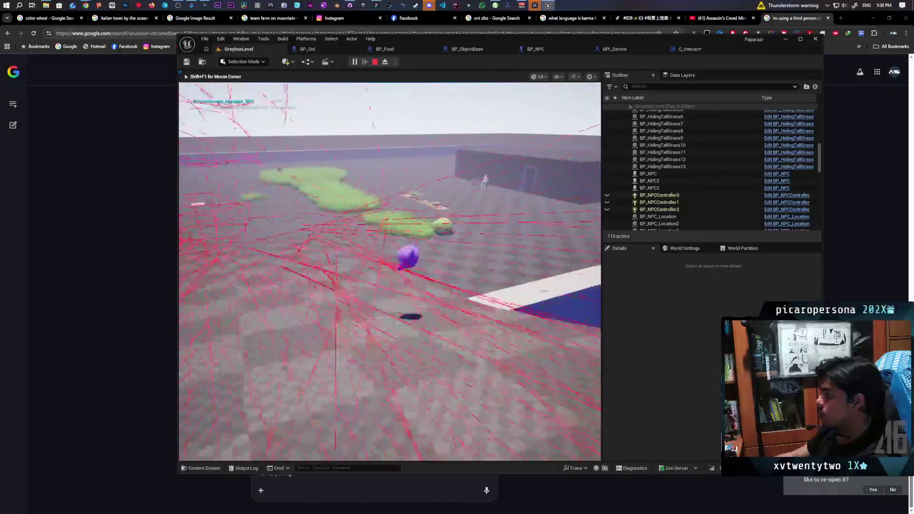
{"action": "key", "text": "w"}
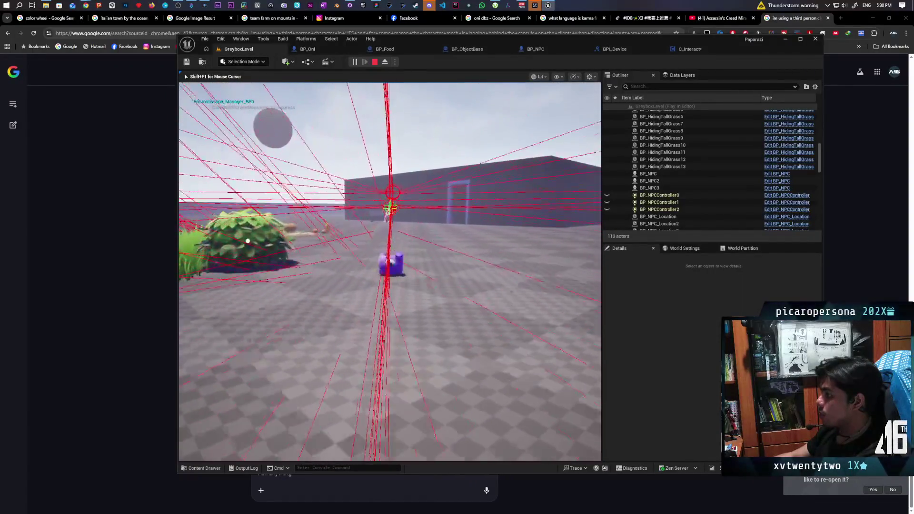
{"action": "key", "text": "w"}
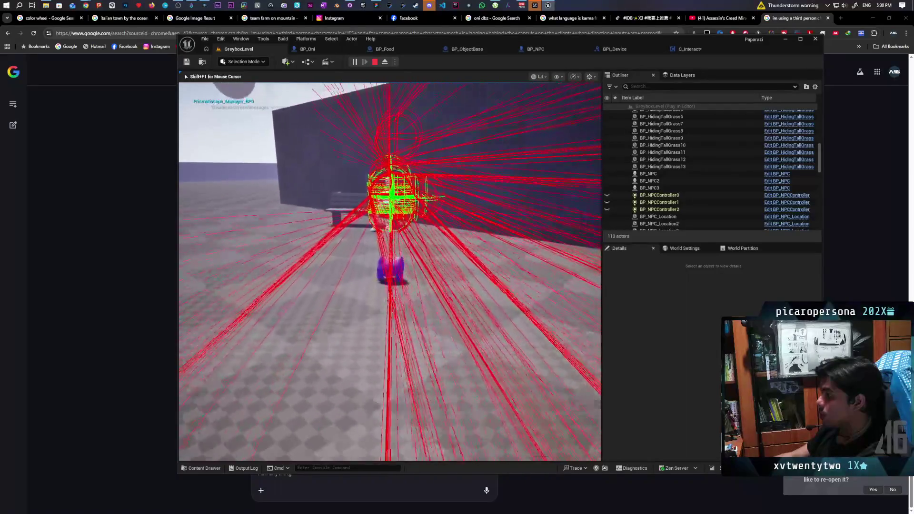
{"action": "key", "text": "w"}
{"action": "key", "text": "w"}
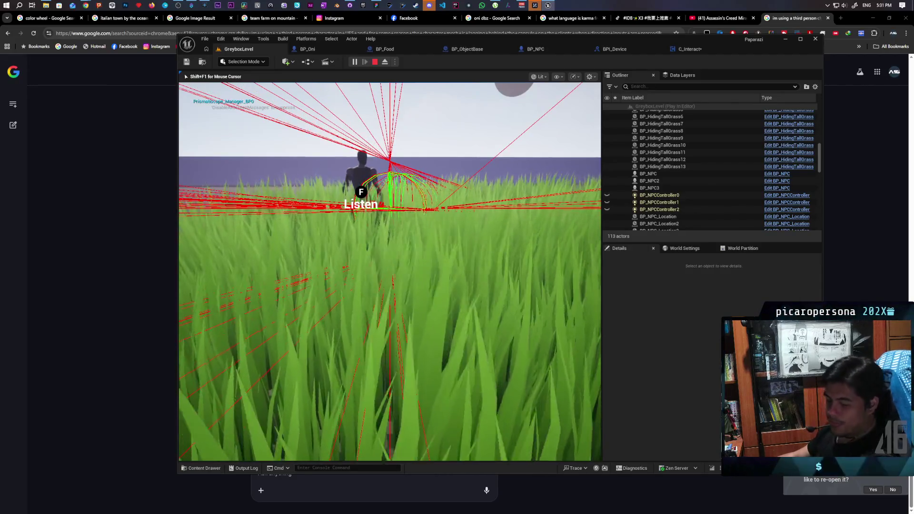
{"action": "key", "text": "Escape"}
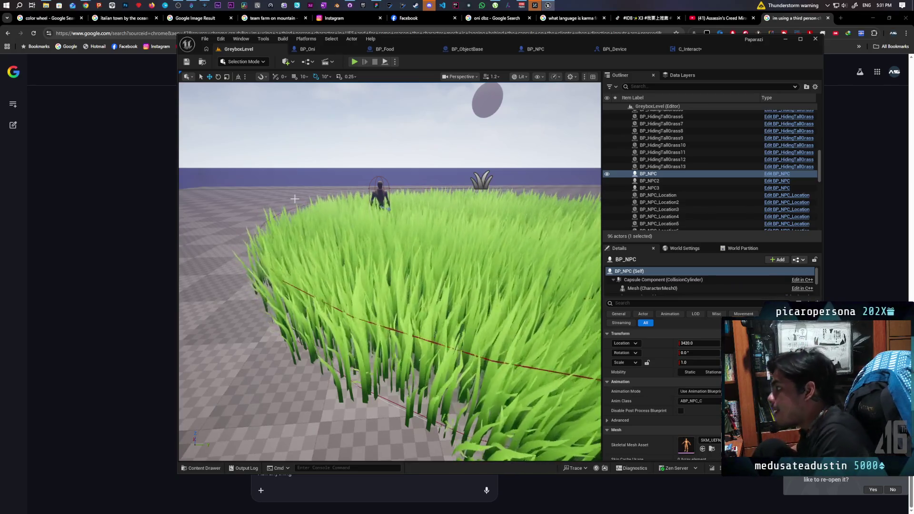
{"action": "key", "text": "ctrl+Tab"}
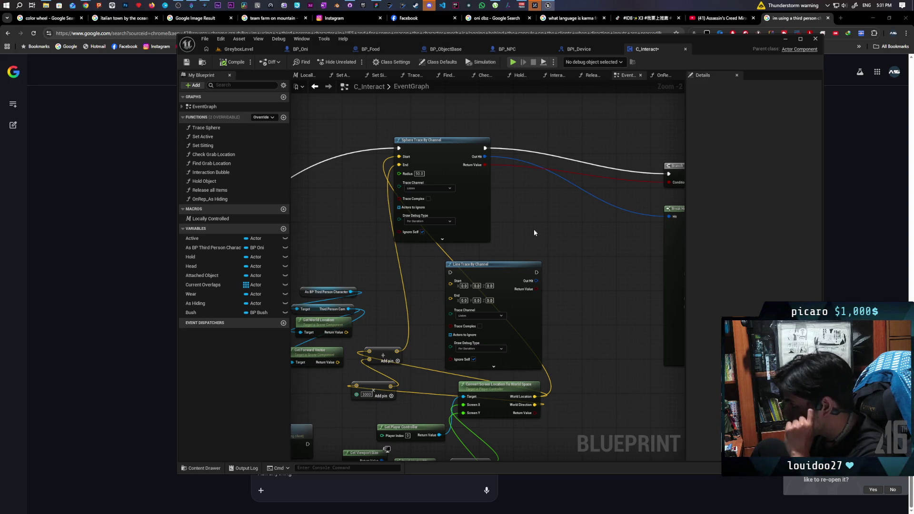
Inspect the Event Tick and Check Interactable logic in C_Interact's EventGraph, then compile and save
{"action": "scroll", "coordinate": [533, 229], "scroll_direction": "down", "scroll_amount": 2}
{"action": "mouse_move", "coordinate": [400, 252]}
{"action": "left_mouse_down"}
{"action": "mouse_move", "coordinate": [599, 178]}
{"action": "mouse_move", "coordinate": [576, 214]}
{"action": "mouse_move", "coordinate": [600, 193]}
{"action": "mouse_move", "coordinate": [542, 213]}
{"action": "left_mouse_up"}
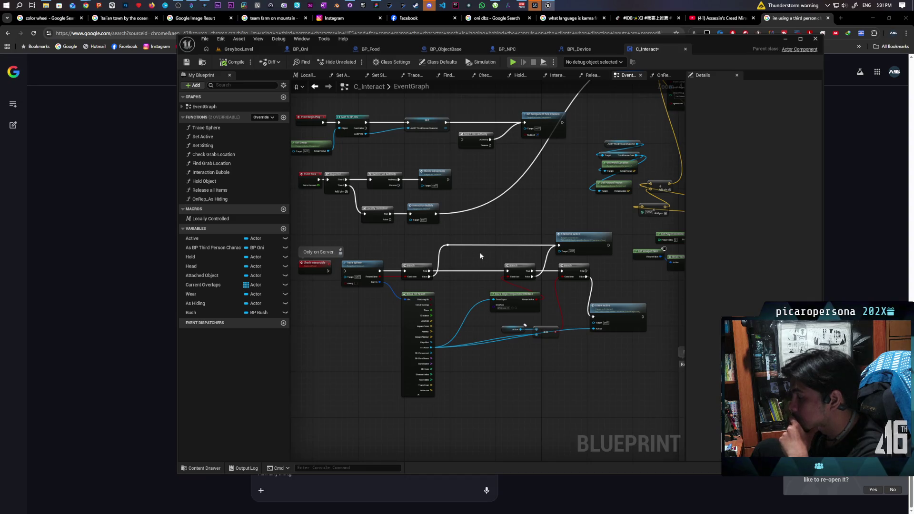
{"action": "mouse_move", "coordinate": [527, 215]}
{"action": "left_mouse_down"}
{"action": "mouse_move", "coordinate": [418, 319]}
{"action": "mouse_move", "coordinate": [452, 247]}
{"action": "mouse_move", "coordinate": [469, 237]}
{"action": "left_mouse_up"}
{"action": "scroll", "coordinate": [380, 294], "scroll_direction": "up", "scroll_amount": 2}
{"action": "left_click_drag", "start_coordinate": [334, 264], "coordinate": [363, 265]}
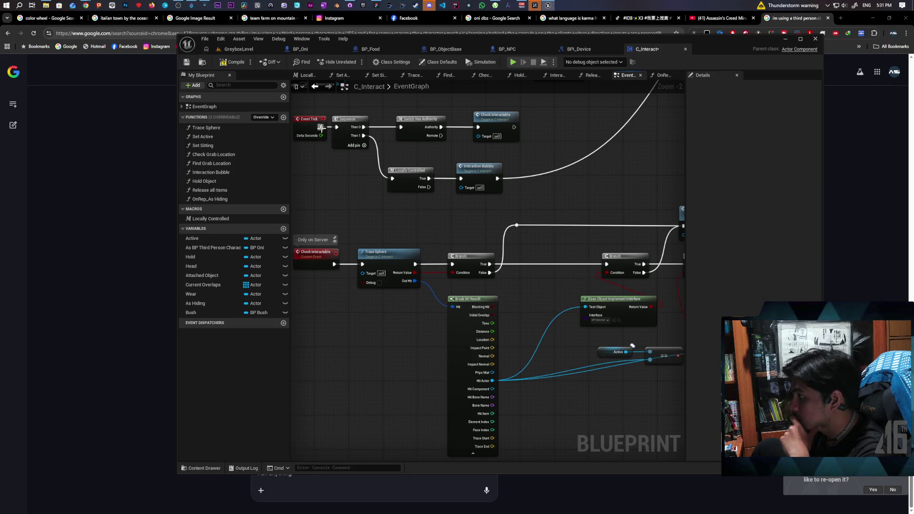
{"action": "key", "text": "ctrl+s"}
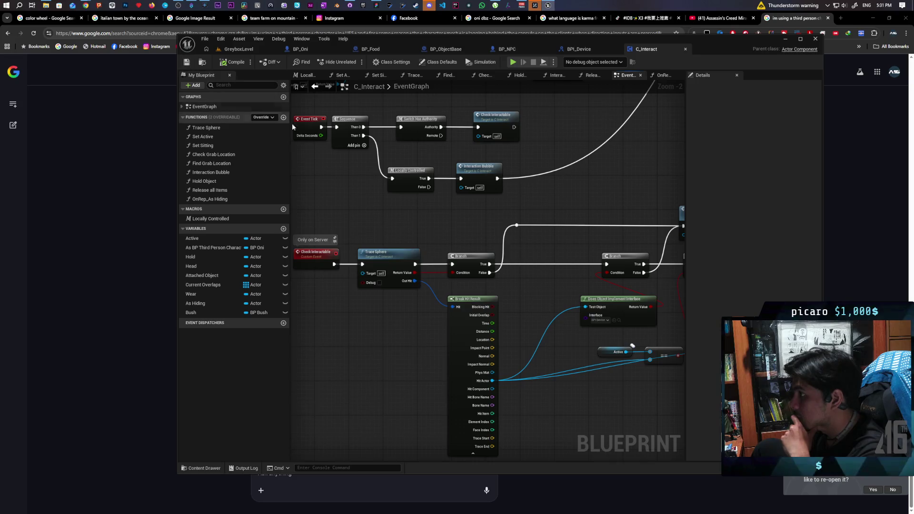
Review the reliable Run on Server S New Active event in Replication Functions, then return to the play-test
{"action": "left_click_drag", "start_coordinate": [678, 192], "coordinate": [507, 178]}
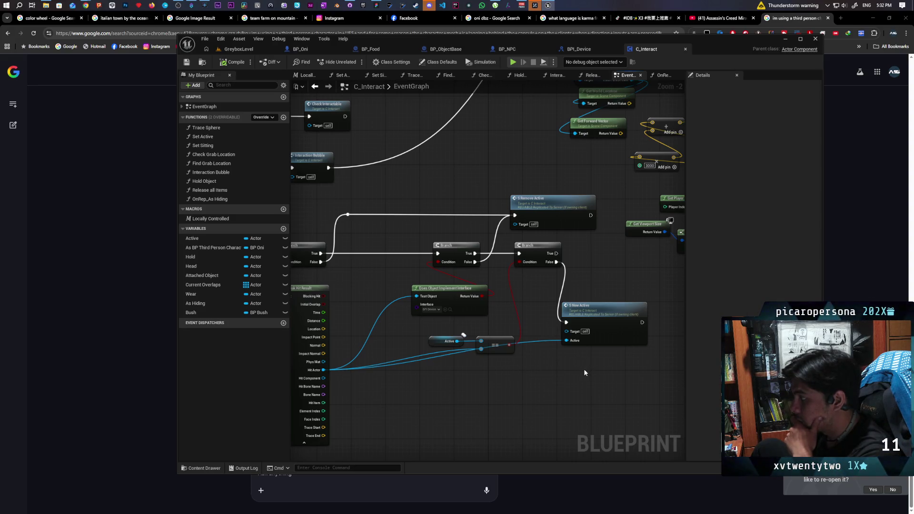
{"action": "double_click", "coordinate": [584, 323]}
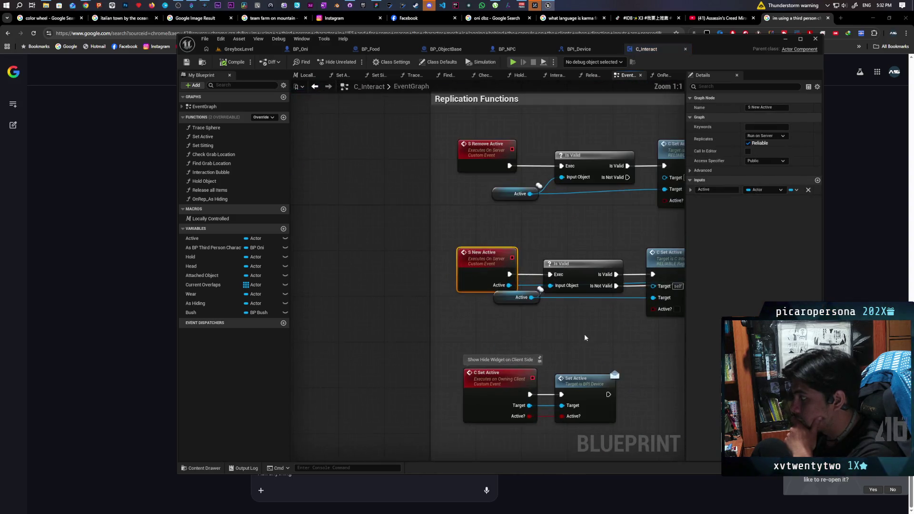
{"action": "left_click_drag", "start_coordinate": [441, 330], "coordinate": [408, 326]}
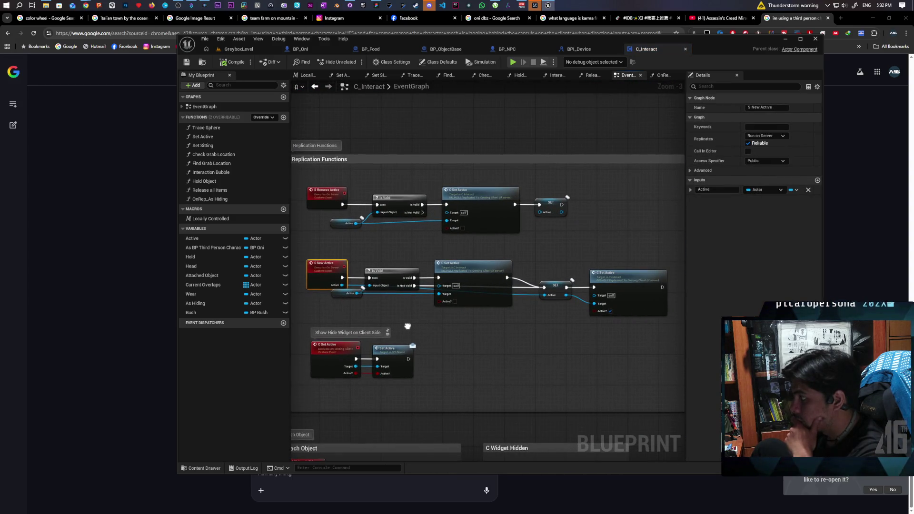
{"action": "left_click", "coordinate": [236, 49]}
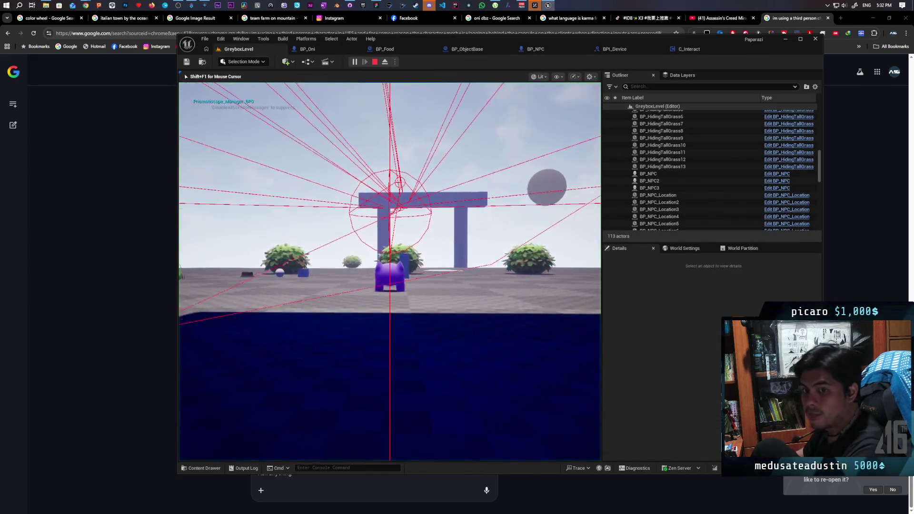
Walk the character past the ledge and bushes toward the tall grass
{"action": "key", "text": "w"}
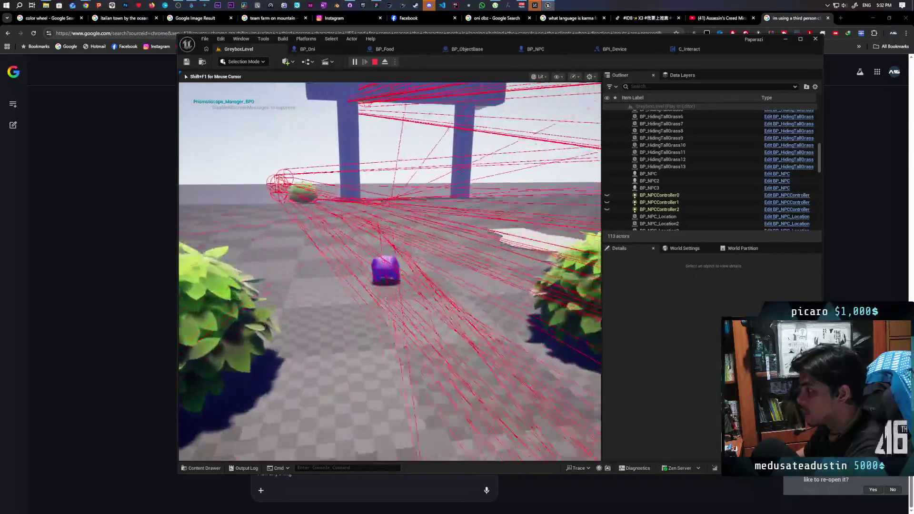
{"action": "key", "text": "w"}
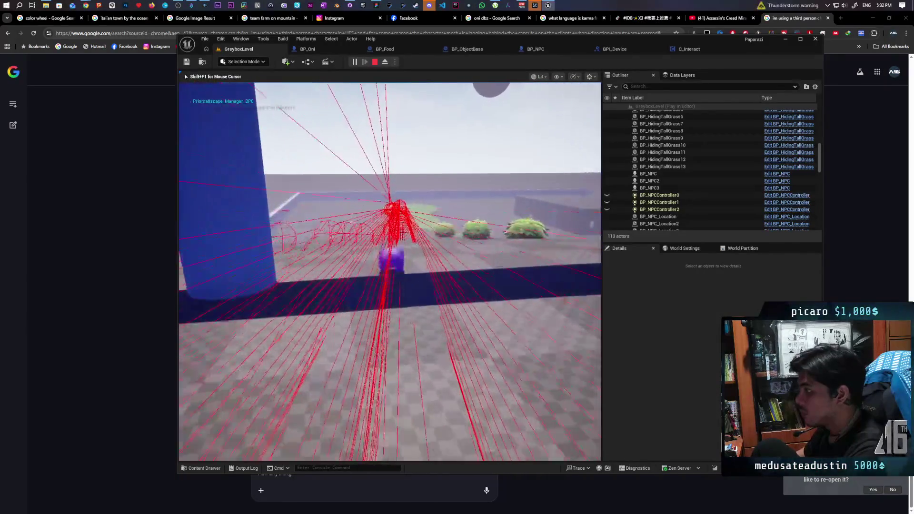
{"action": "key", "text": "w"}
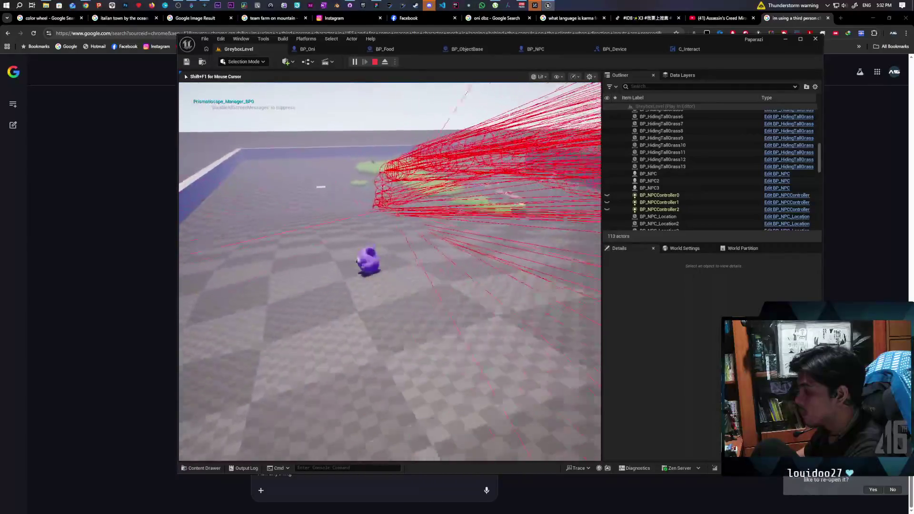
{"action": "key", "text": "w"}
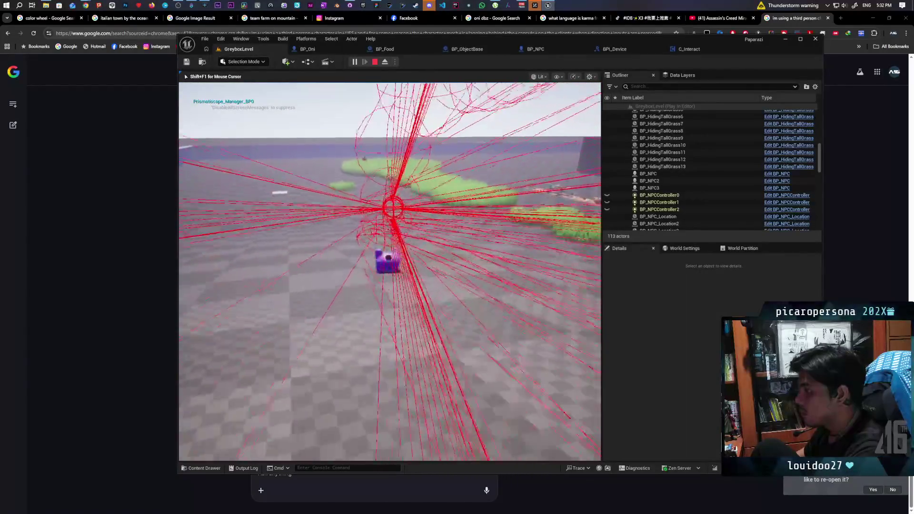
{"action": "key", "text": "w"}
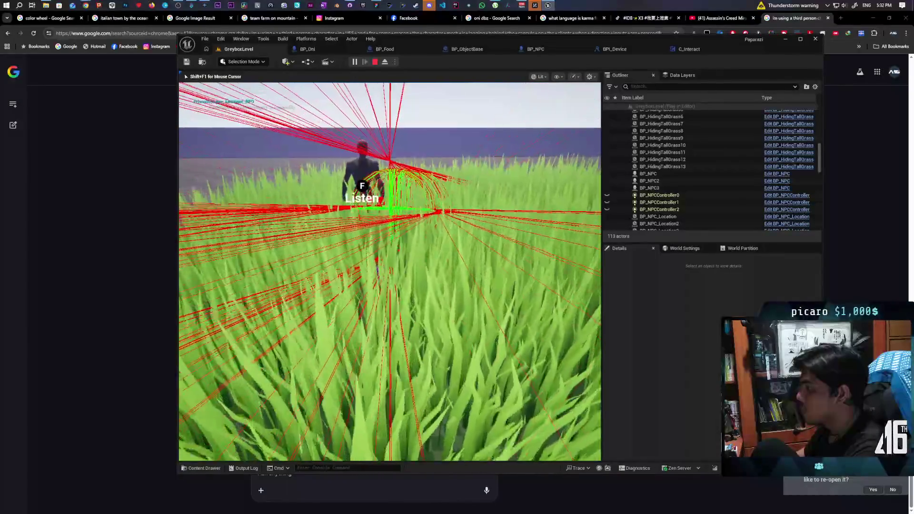
Approach the NPC in the grass to trigger the F Listen prompt, then stop the play-test
{"action": "key", "text": "w"}
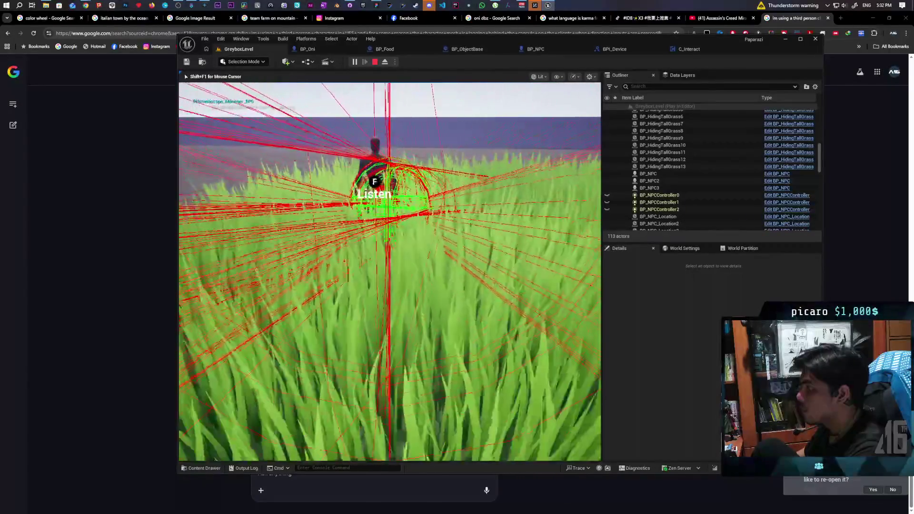
{"action": "key", "text": "w"}
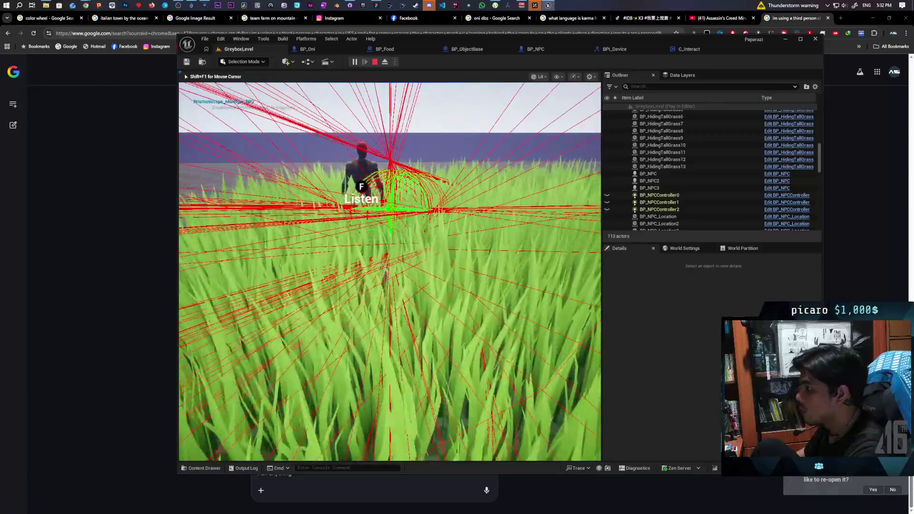
{"action": "key", "text": "f"}
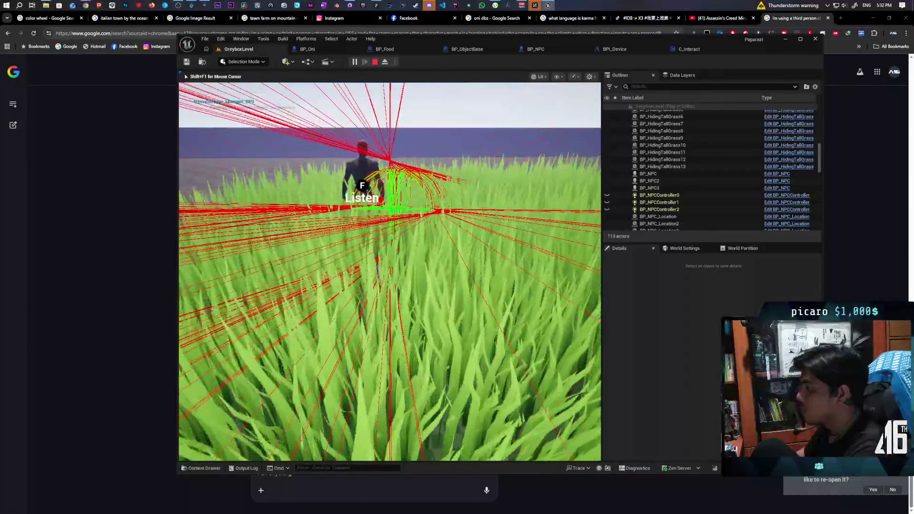
{"action": "key", "text": "w"}
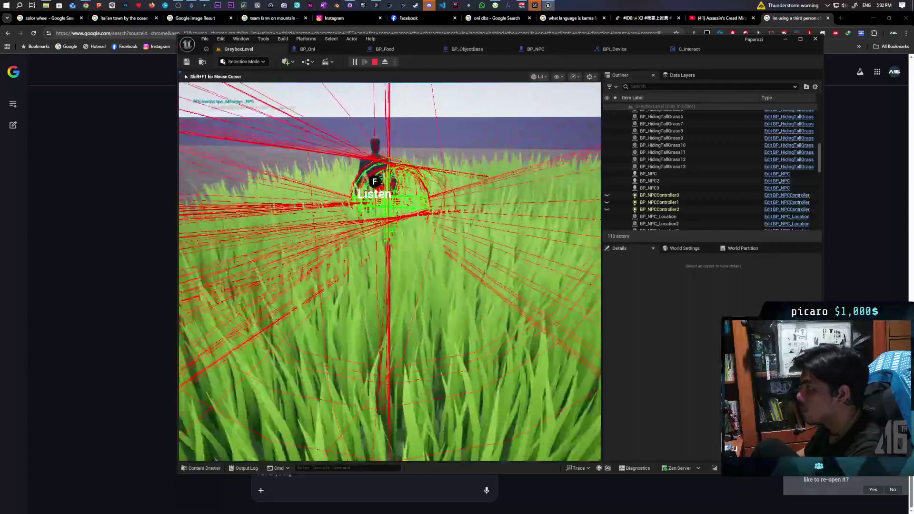
{"action": "key", "text": "w"}
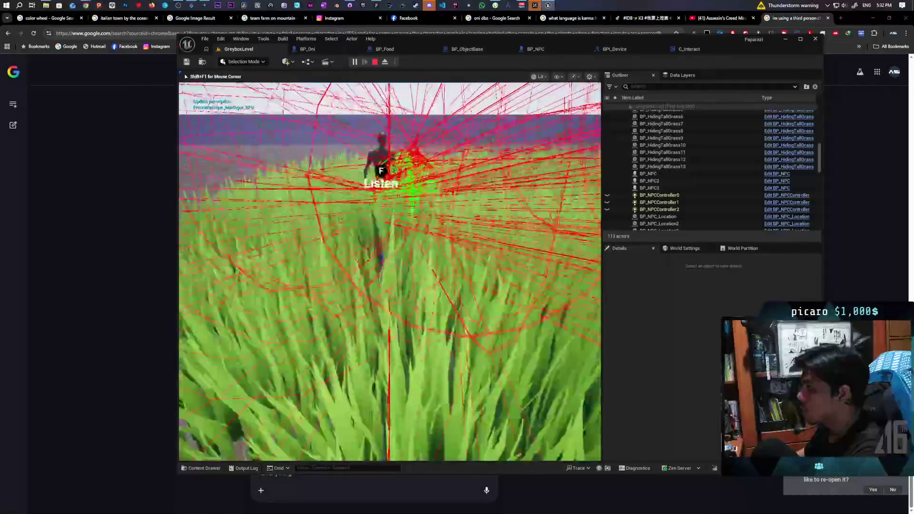
{"action": "key", "text": "Escape"}
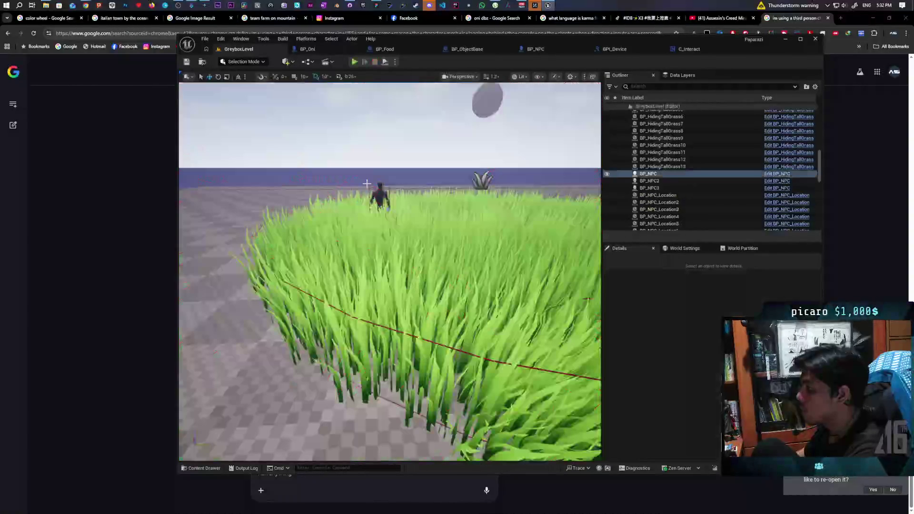